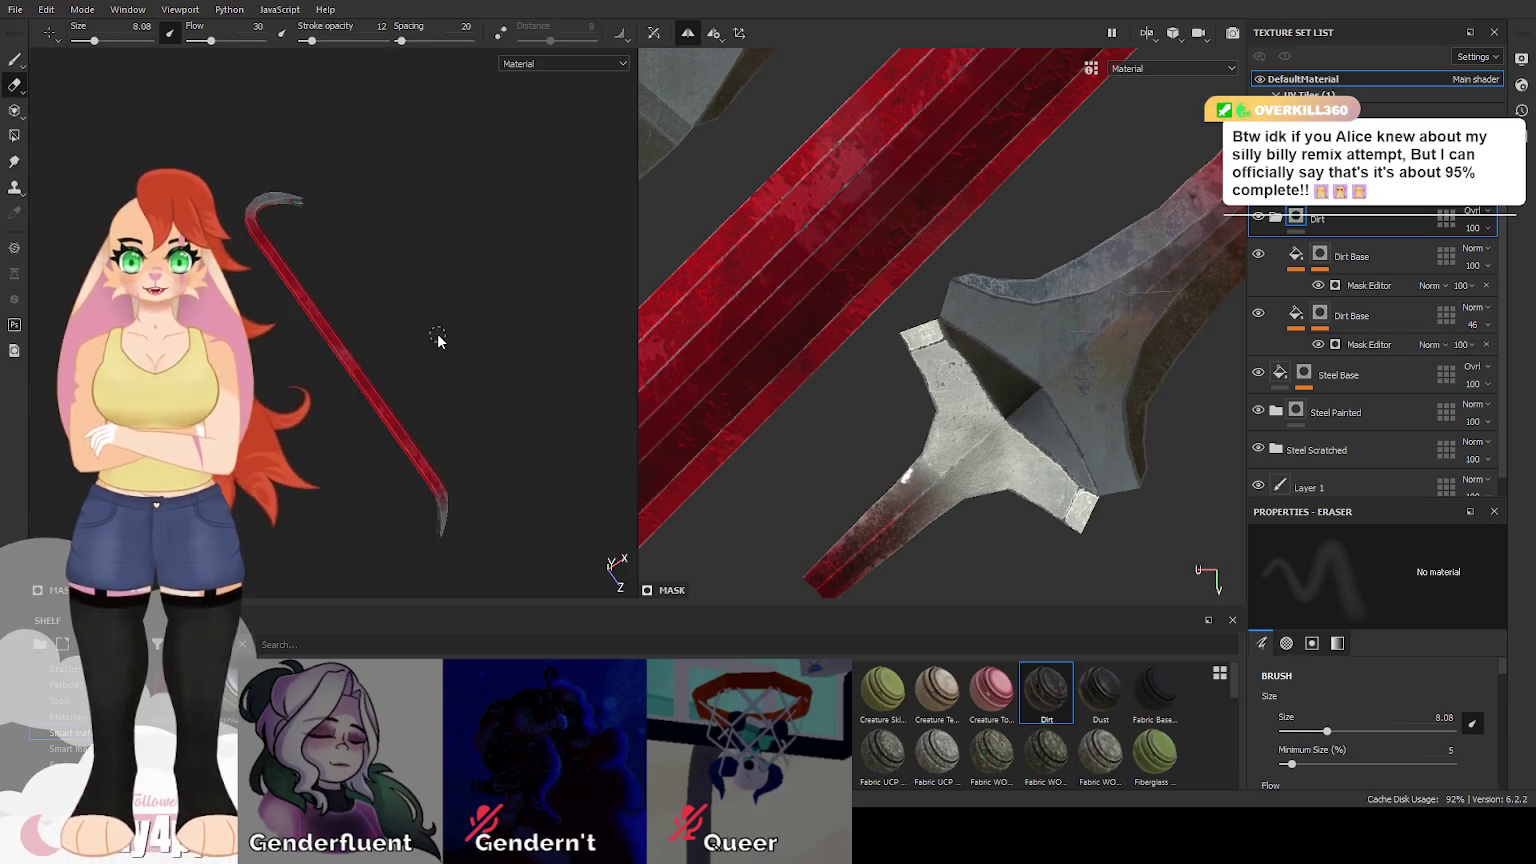
Review the dirt-layered crowbar along its length, then hide the Dirt group.
mouse_move(446, 326)
left_mouse_down()
mouse_move(520, 285)
mouse_move(430, 332)
mouse_move(382, 333)
left_mouse_up()
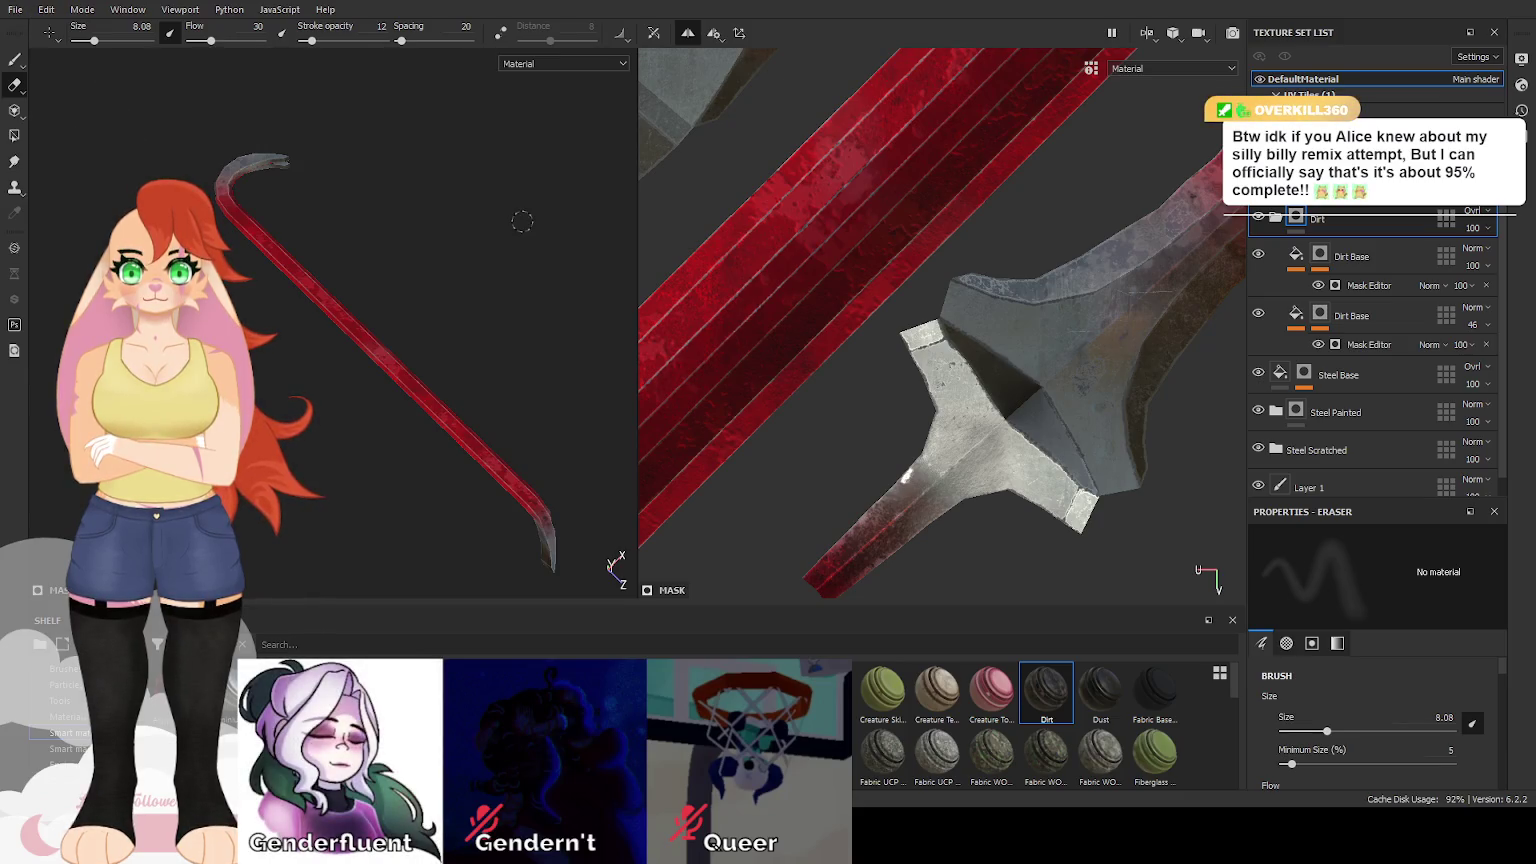
key("alt")
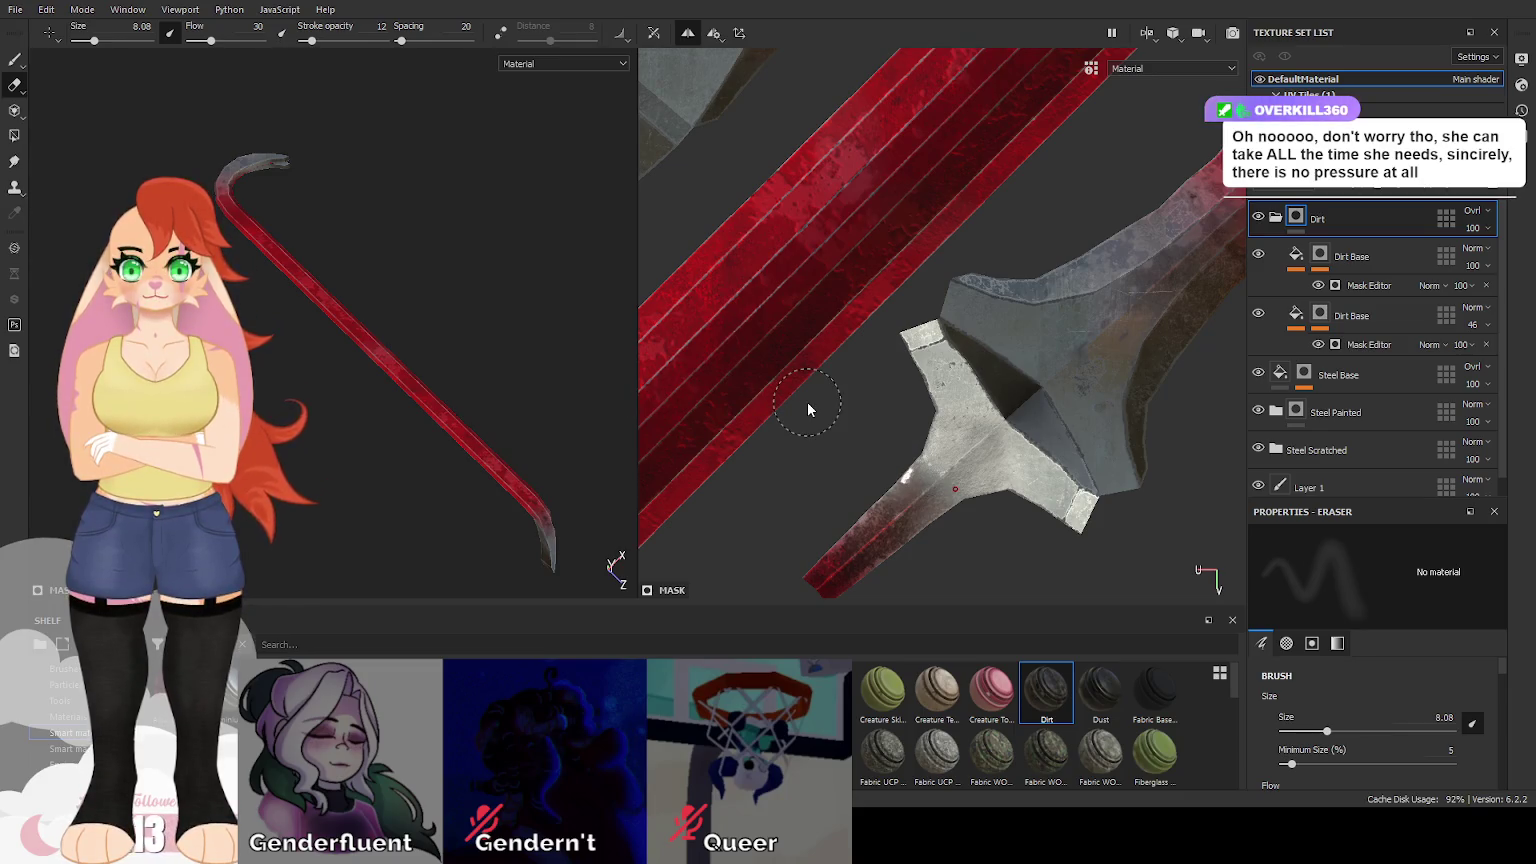
key("alt")
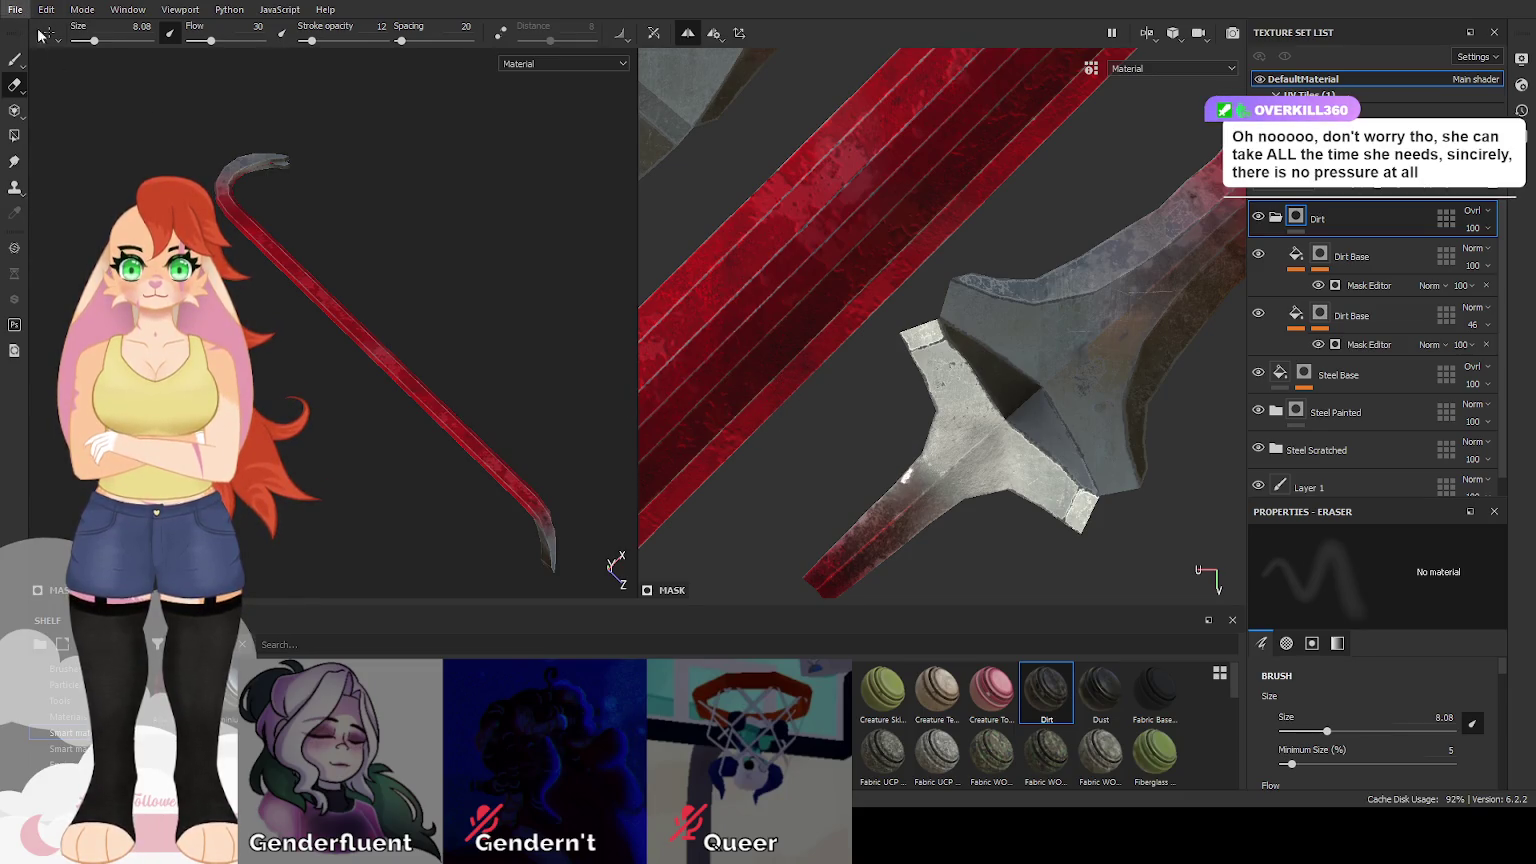
key("alt")
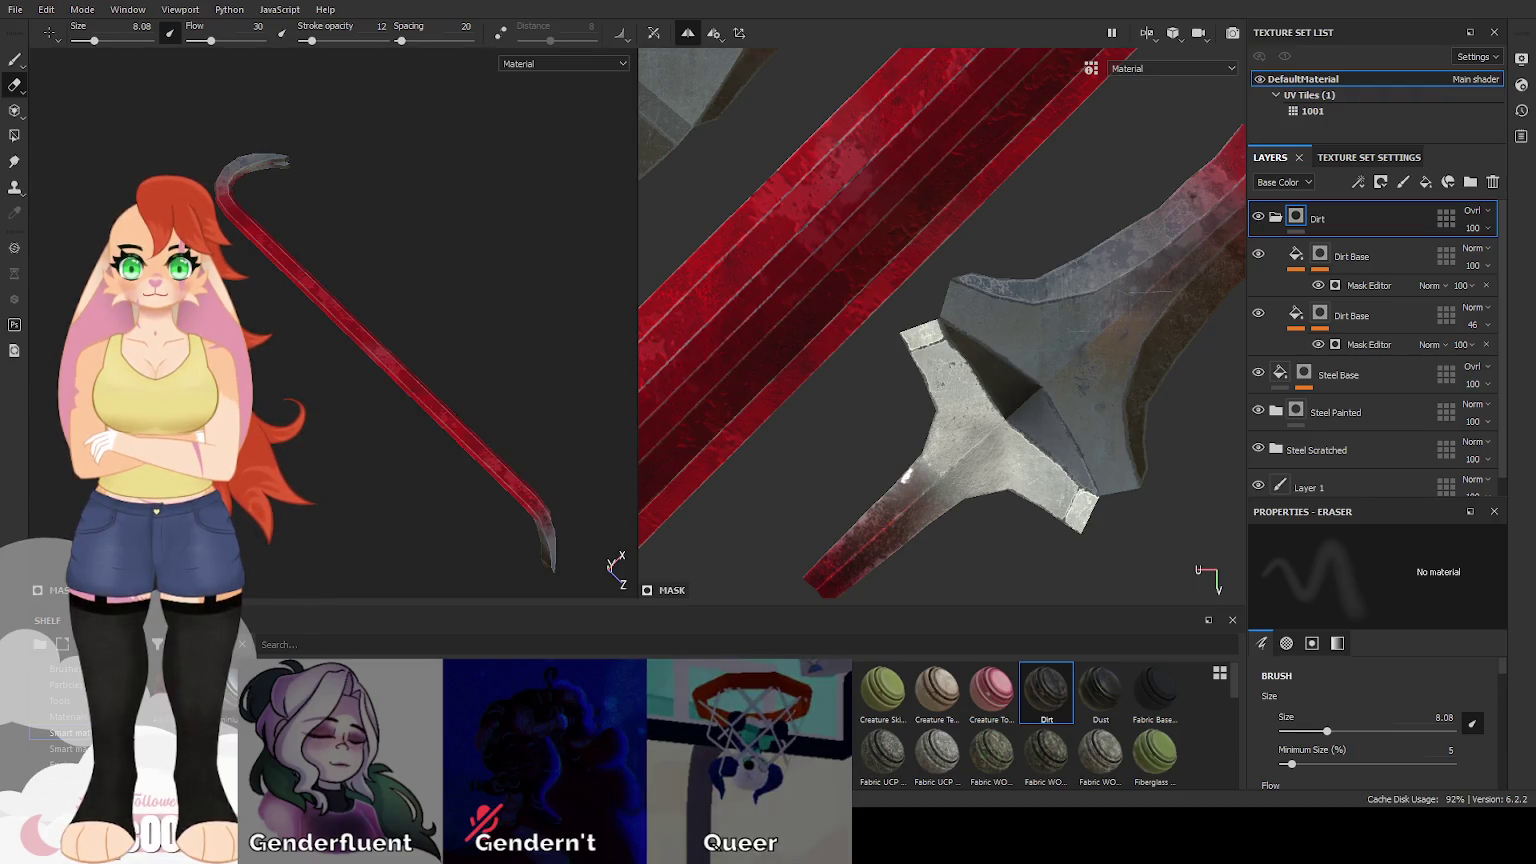
left_click(1259, 218)
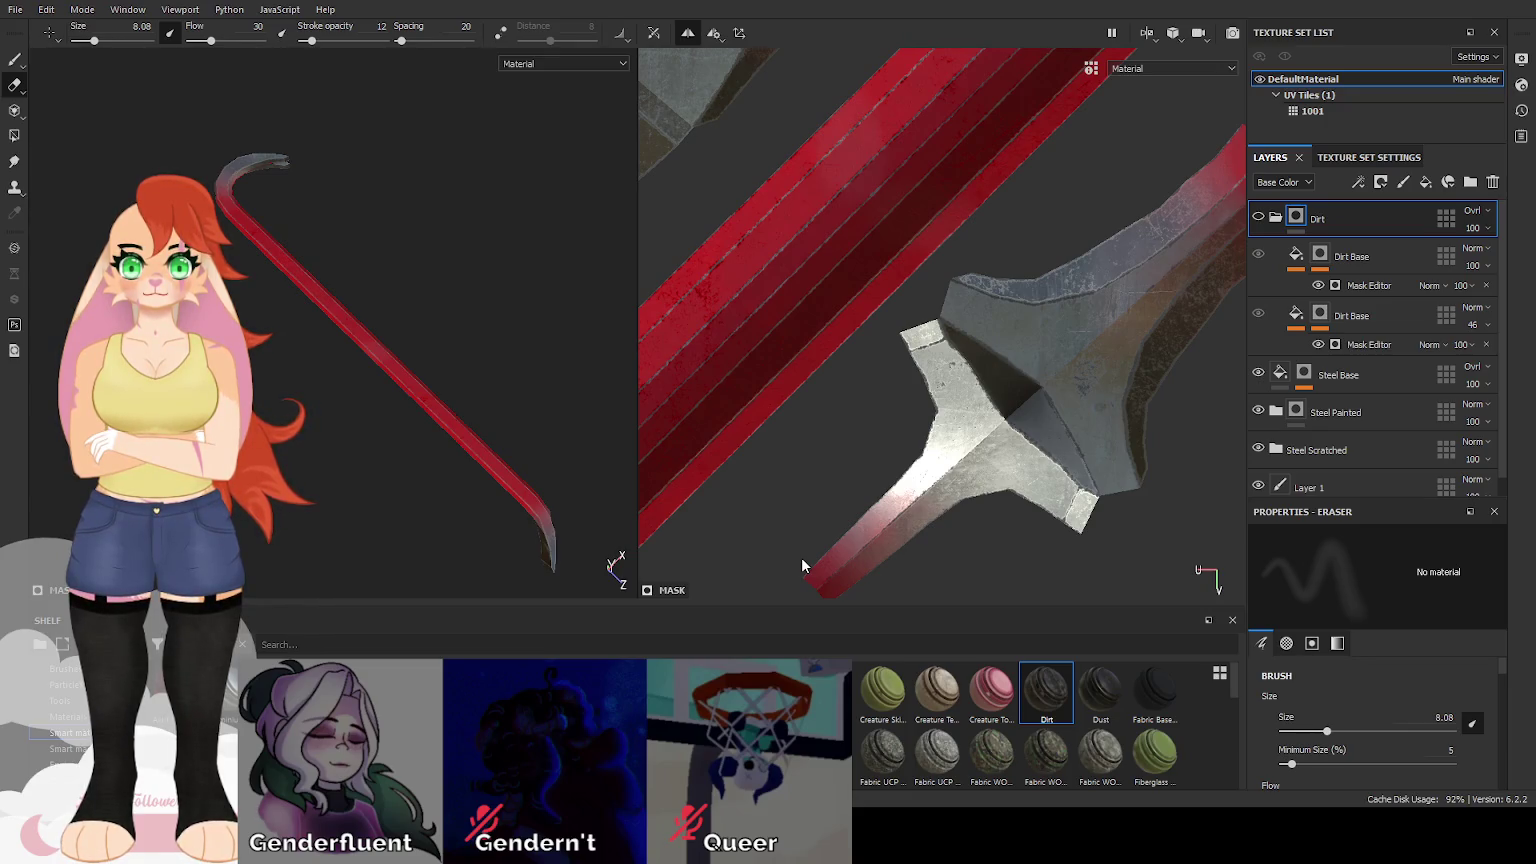
Switch from Substance 3D Painter to the Unity editor.
key("alt+Tab")
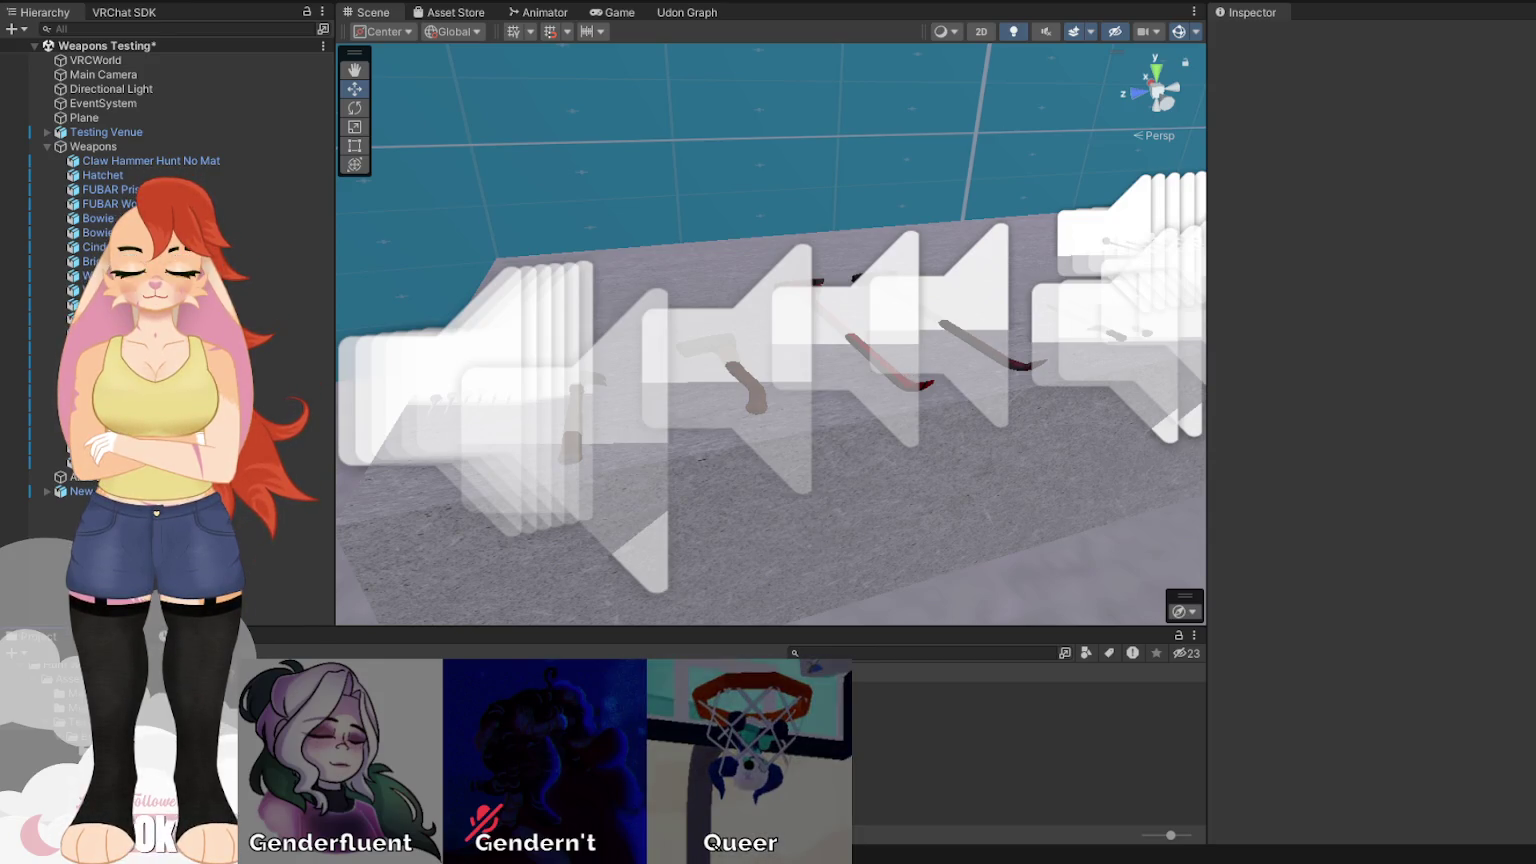
Select the Textures folder in the Project panel, then clear the selection.
left_click(75, 722)
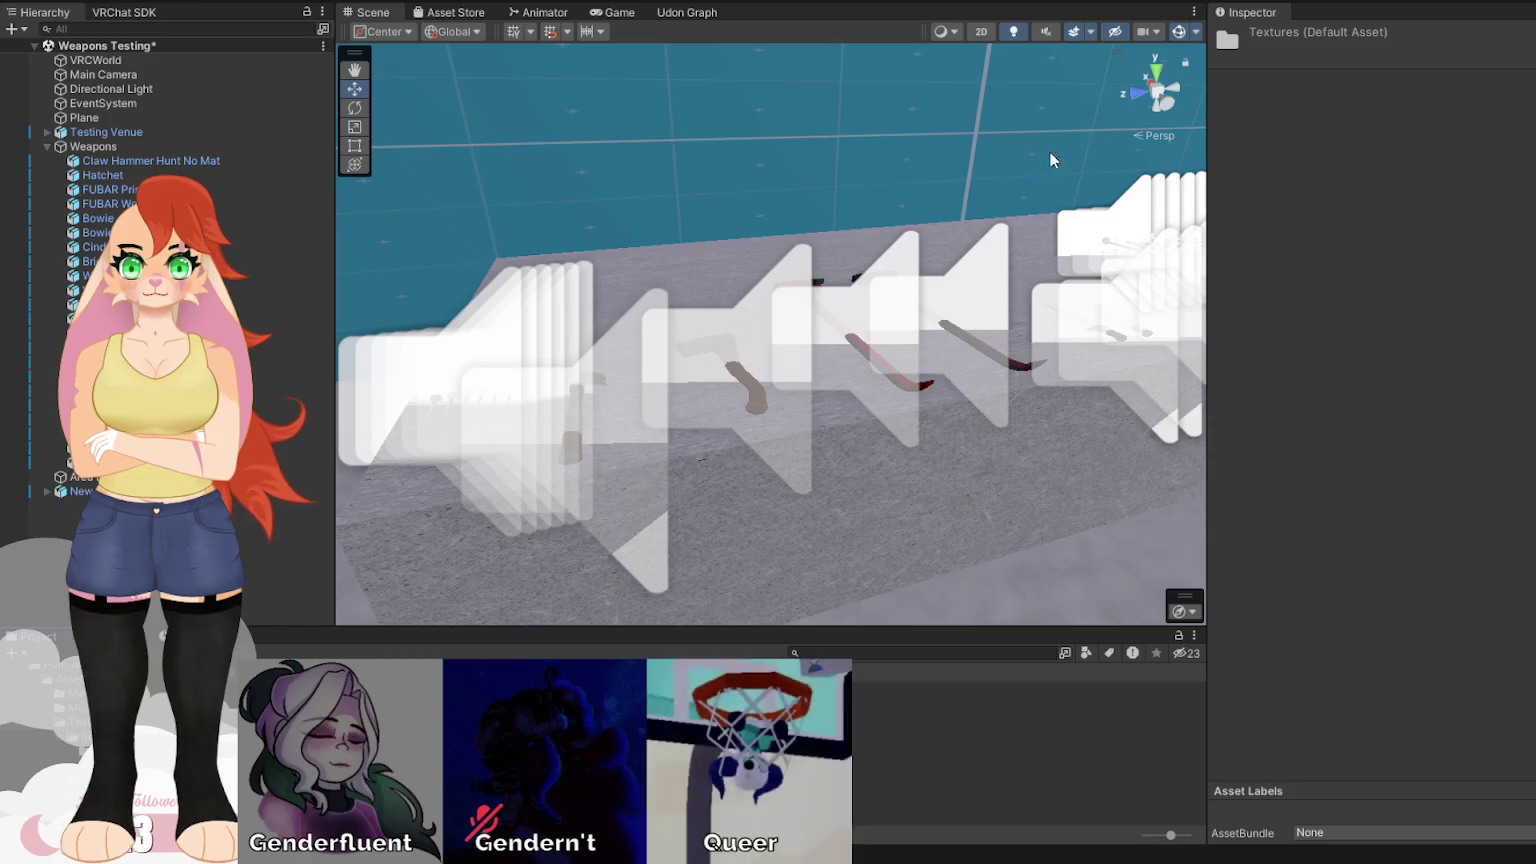
left_click(1201, 36)
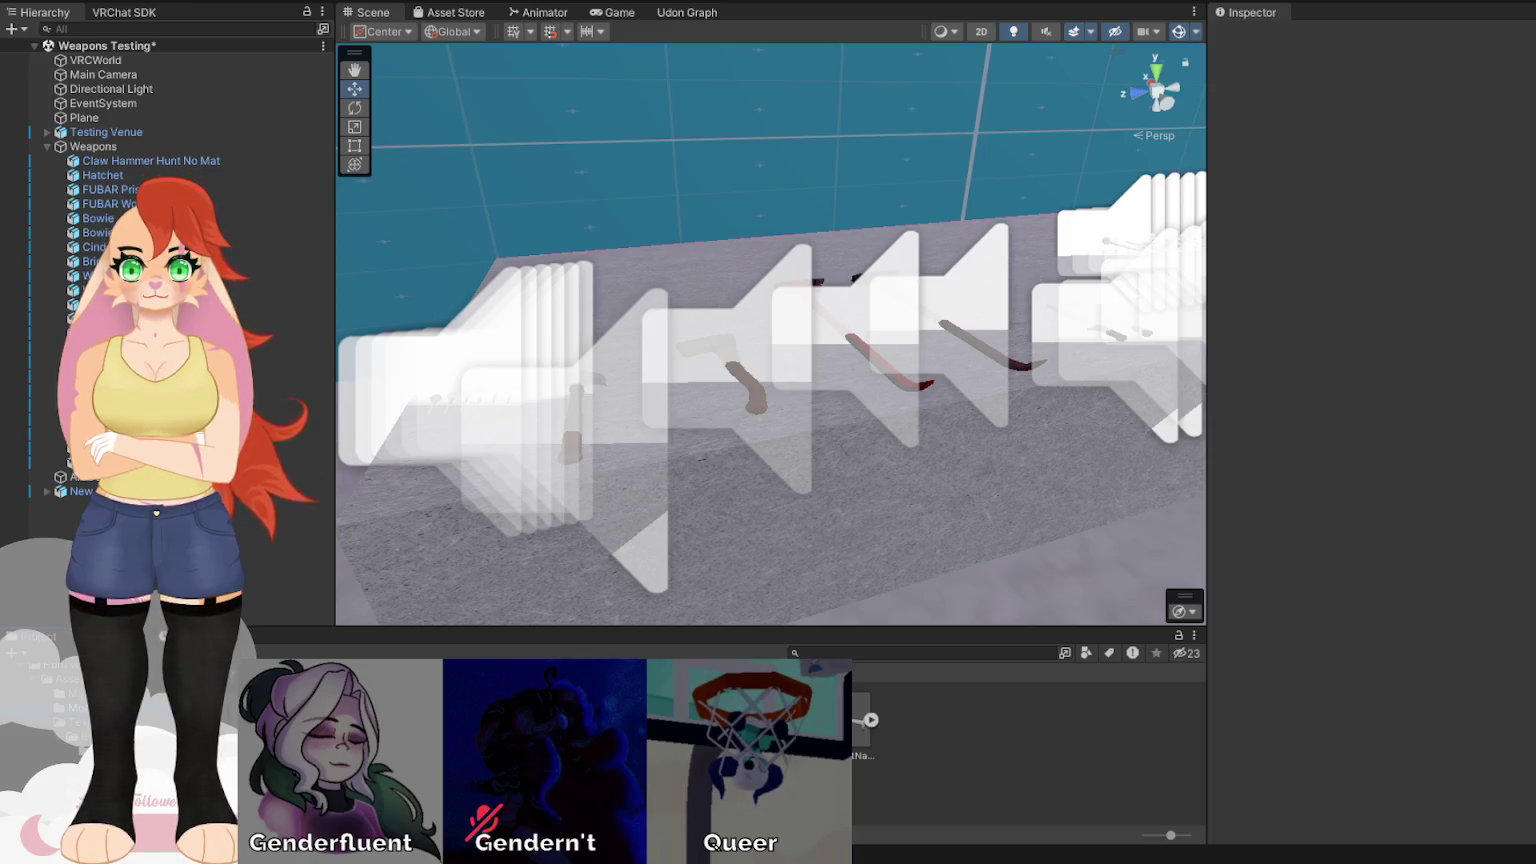
Place the Hunt Crowbar prefab under Weapons and move it along X to 0.806.
mouse_move(650, 450)
left_mouse_down()
mouse_move(692, 462)
mouse_move(615, 498)
left_mouse_up()
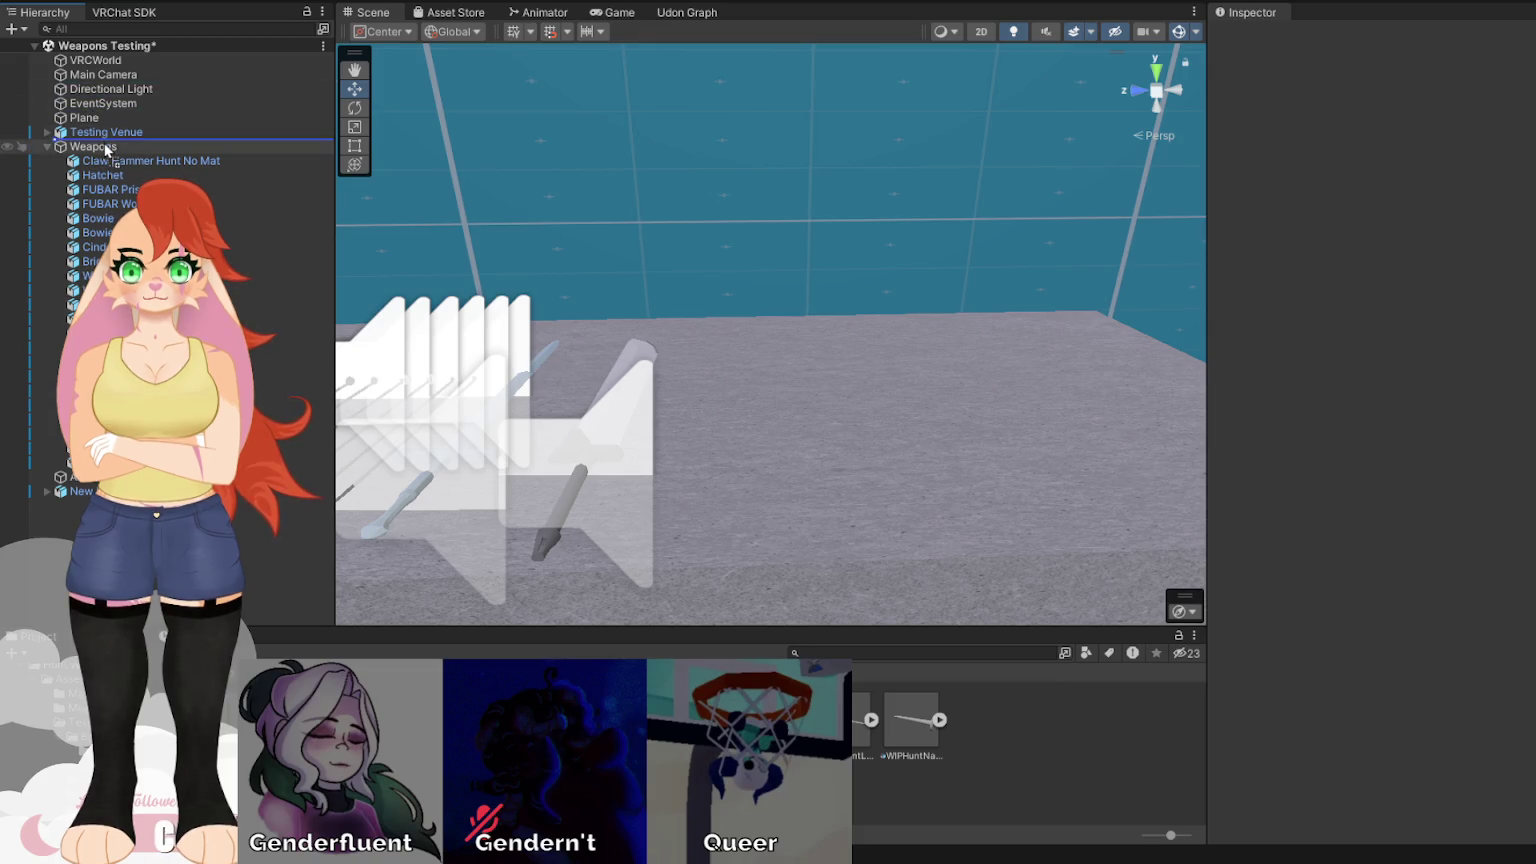
left_click_drag(105, 155, 105, 150)
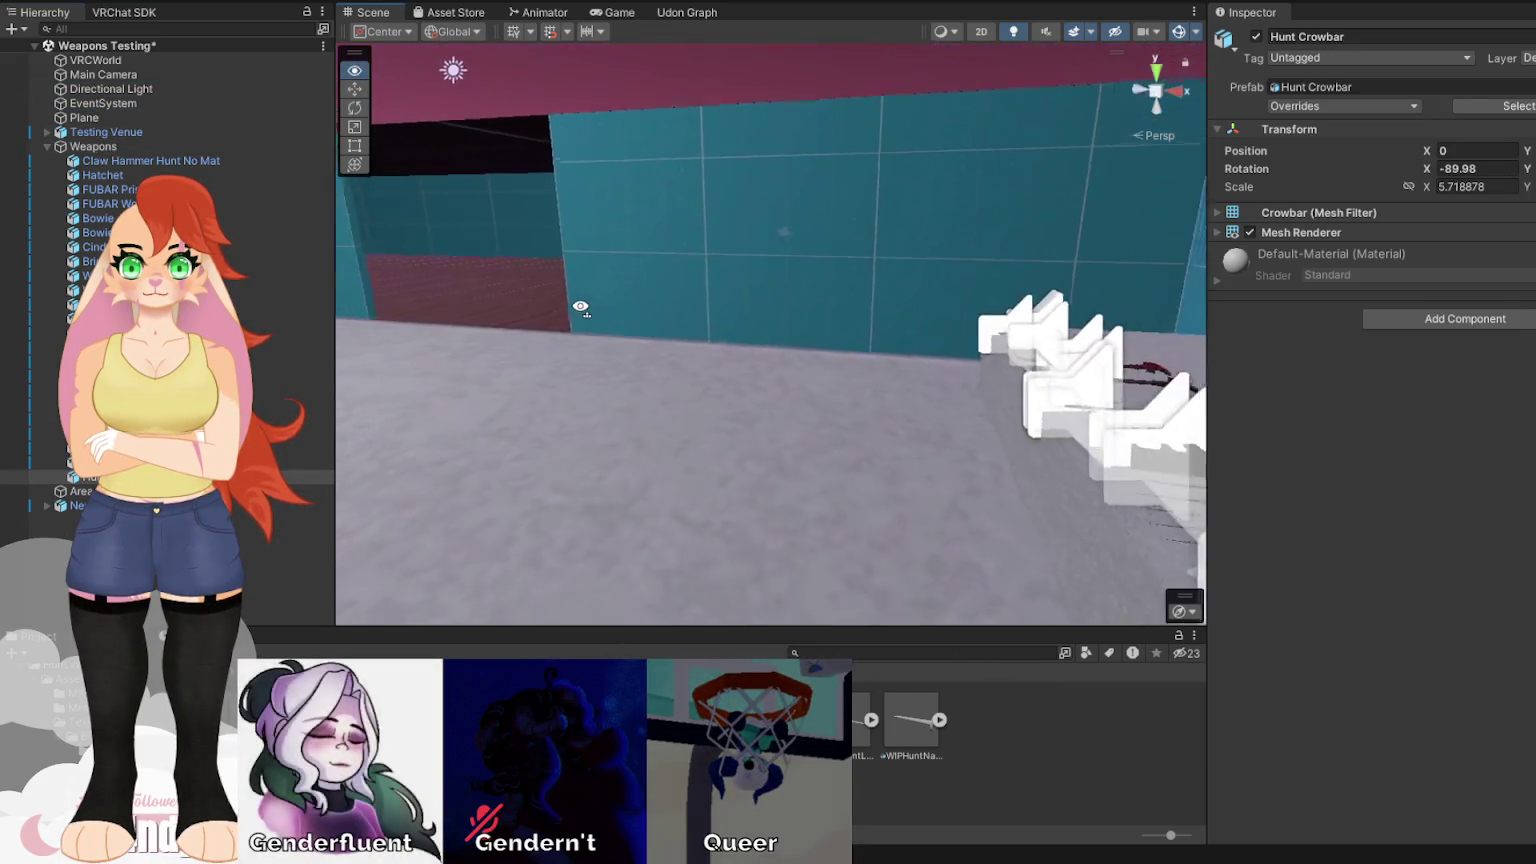
mouse_move(640, 230)
left_mouse_down()
mouse_move(631, 216)
mouse_move(800, 330)
mouse_move(1008, 429)
mouse_move(833, 400)
mouse_move(824, 308)
mouse_move(838, 266)
left_mouse_up()
key("w")
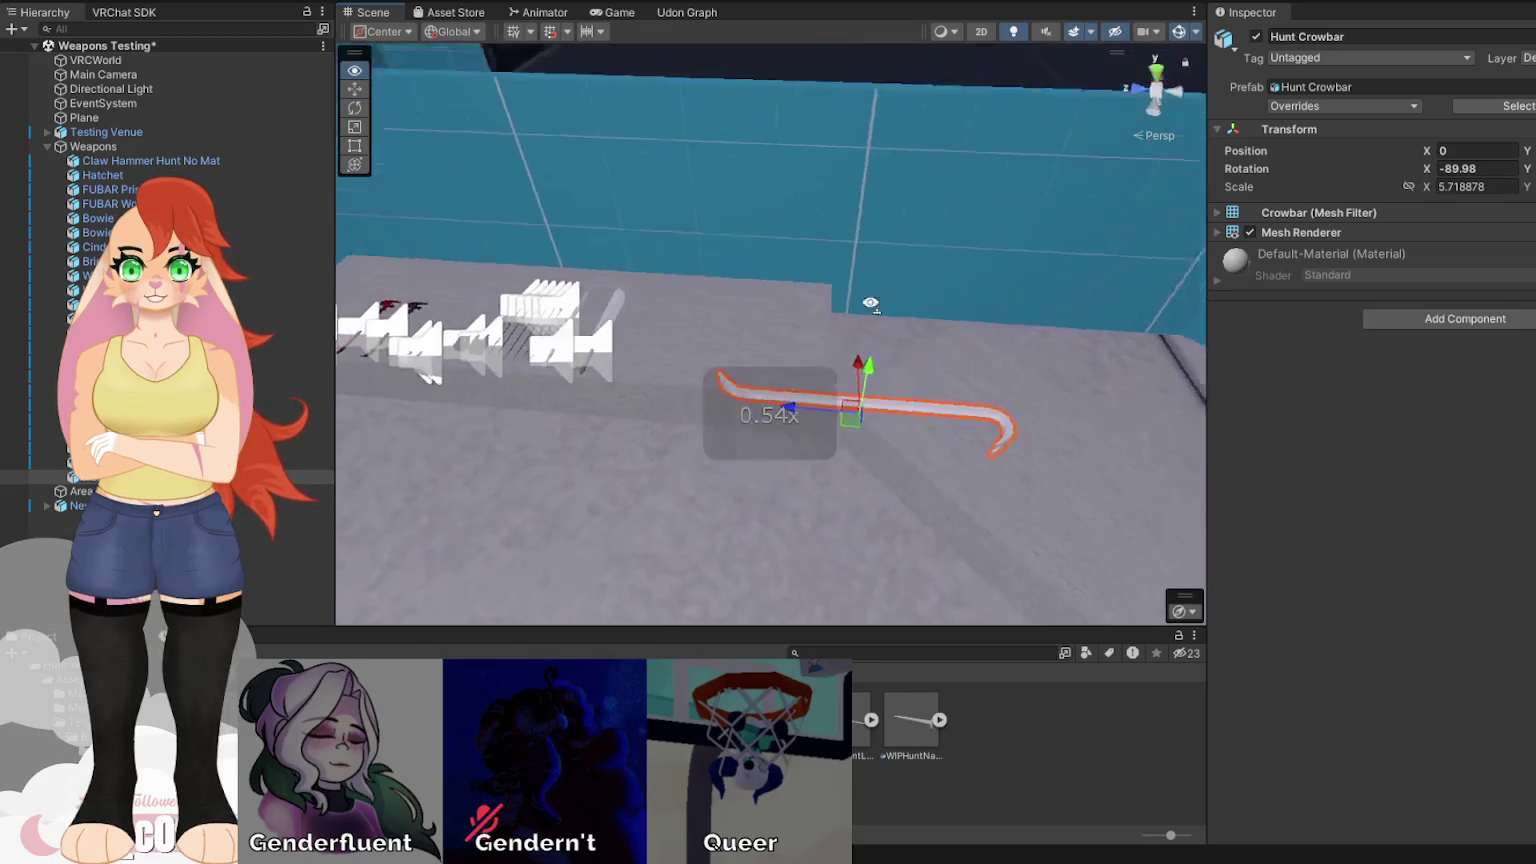
scroll(926, 298, "down", 1)
mouse_move(875, 268)
left_mouse_down()
mouse_move(712, 276)
mouse_move(781, 251)
mouse_move(652, 283)
left_mouse_up()
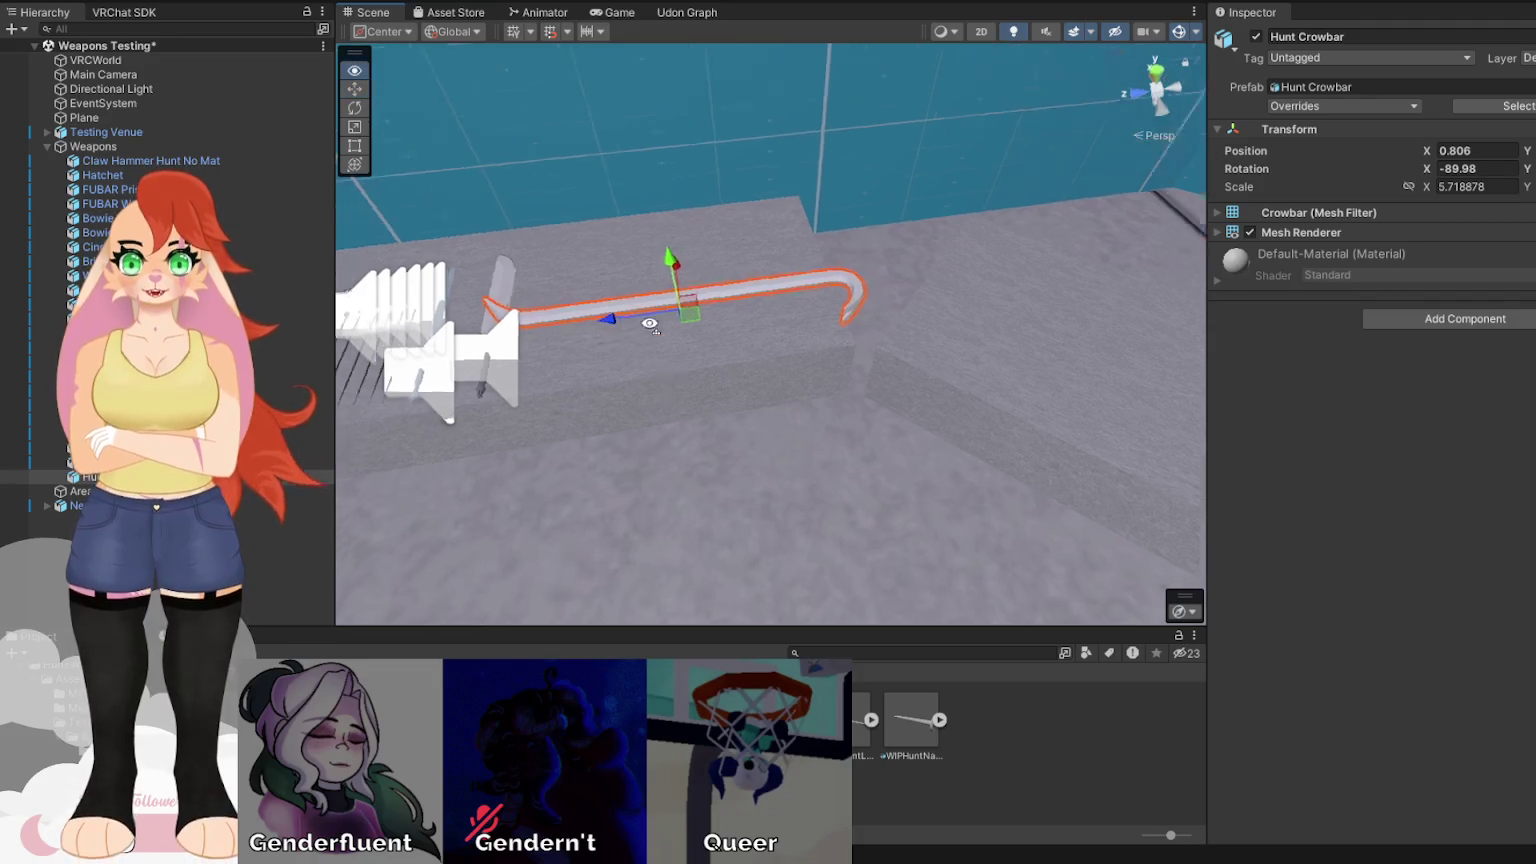
key("2")
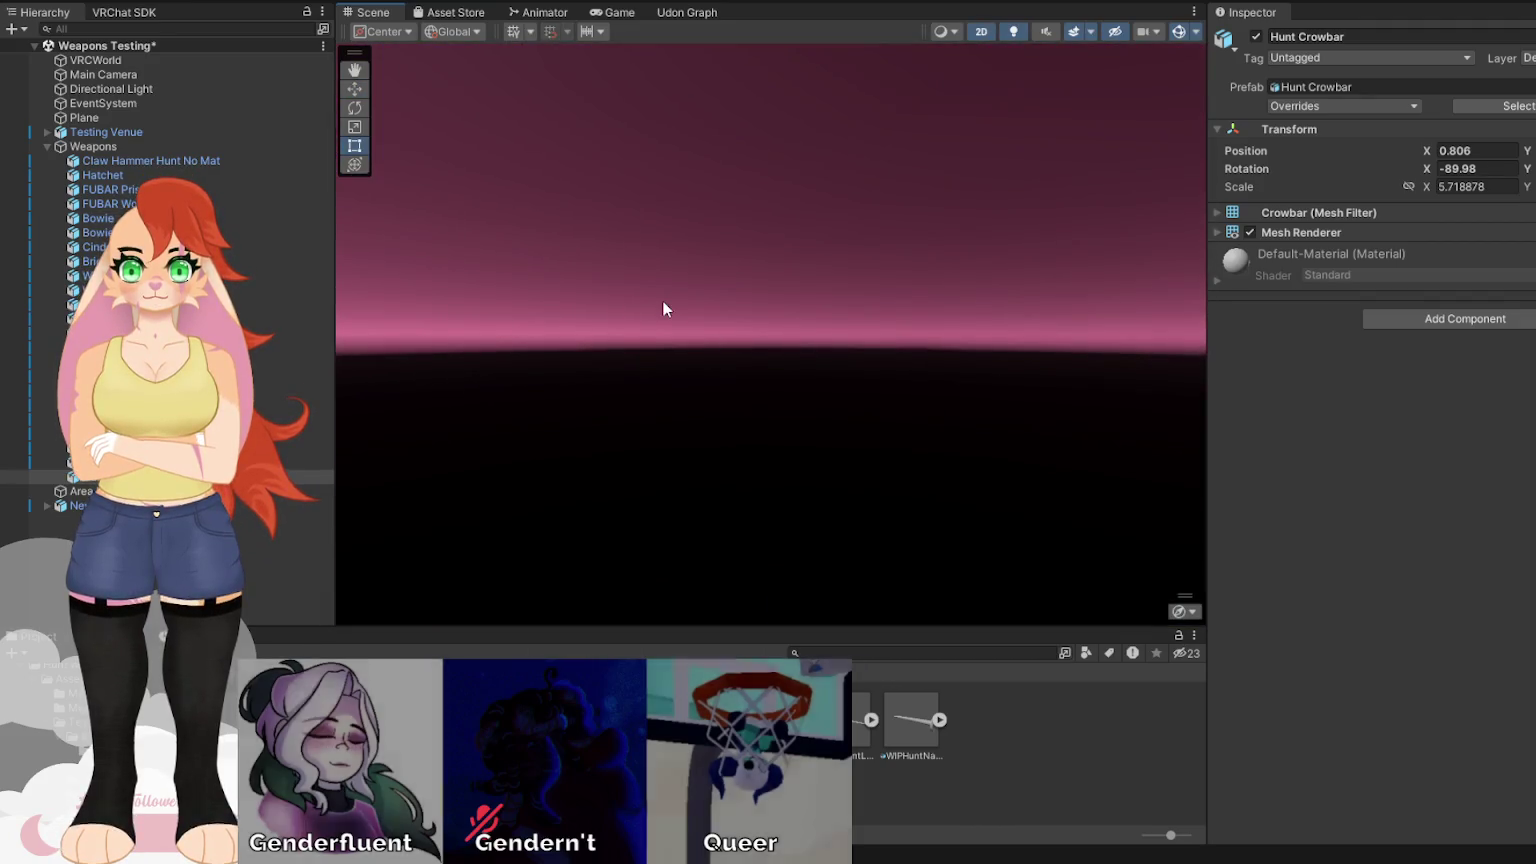
key("2")
mouse_move(658, 288)
left_mouse_down()
mouse_move(761, 257)
mouse_move(745, 242)
mouse_move(773, 248)
left_mouse_up()
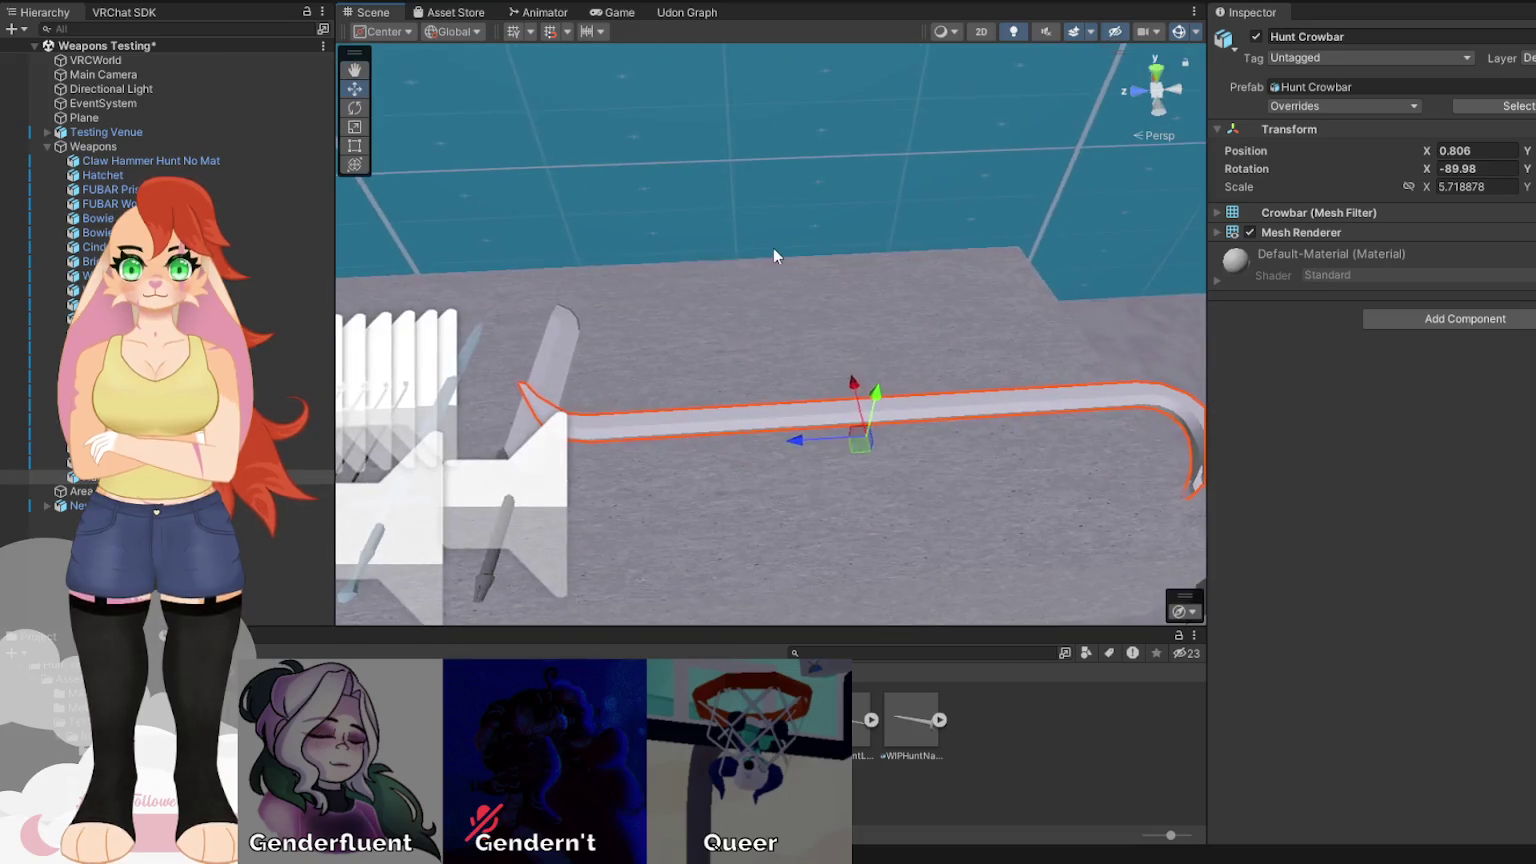
Stand the crowbar upright at -90 rotation and scale it down to 1.523395.
key("e")
left_click_drag(928, 392, 1087, 316)
scroll(941, 356, "down", 3)
scroll(918, 361, "up", 2)
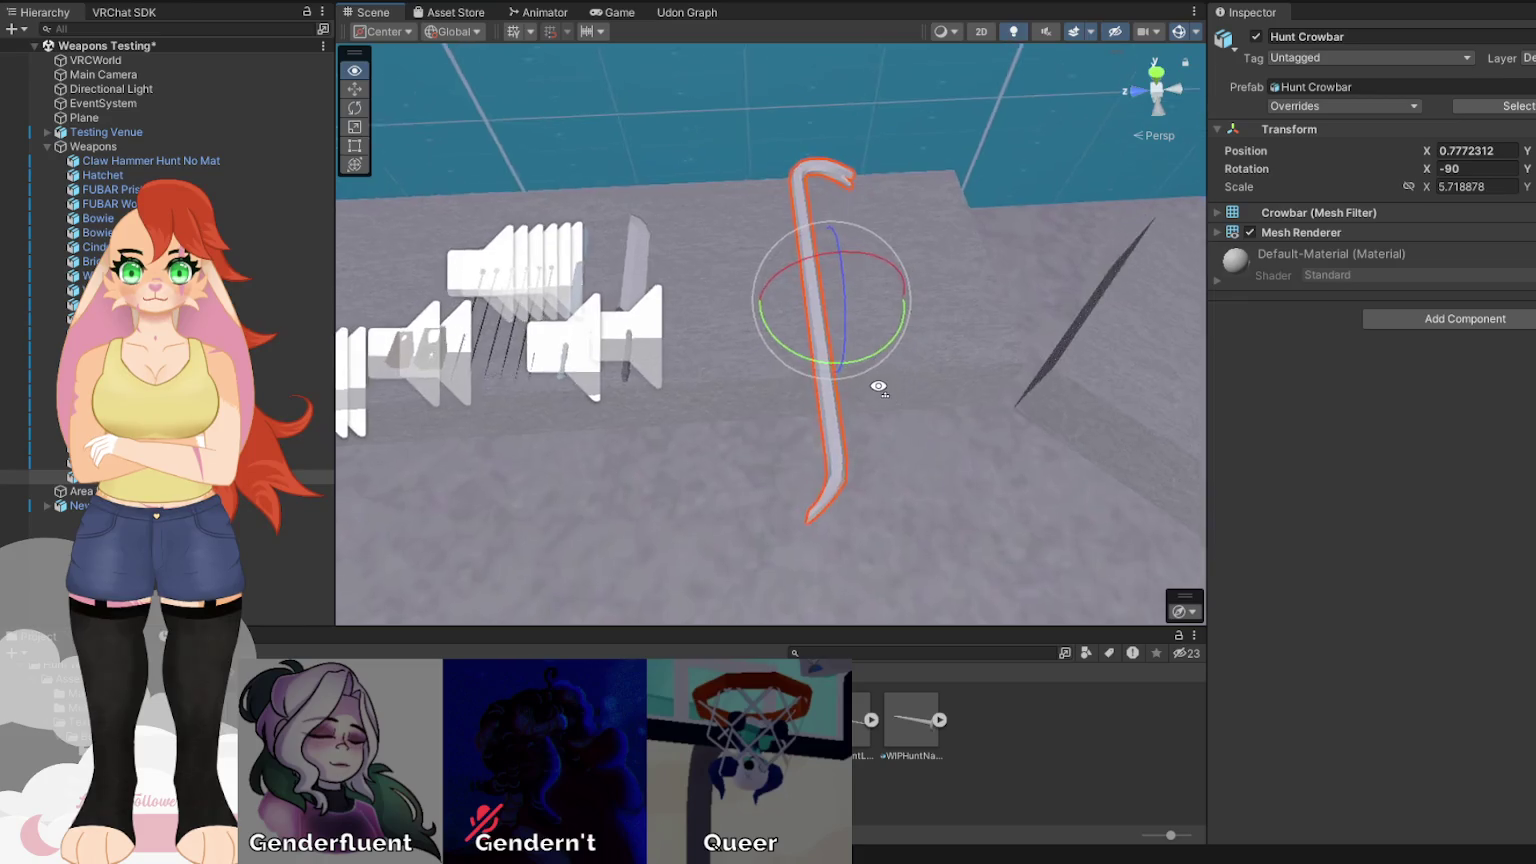
key("r")
mouse_move(819, 349)
left_mouse_down()
mouse_move(822, 330)
mouse_move(816, 418)
left_mouse_up()
key("f")
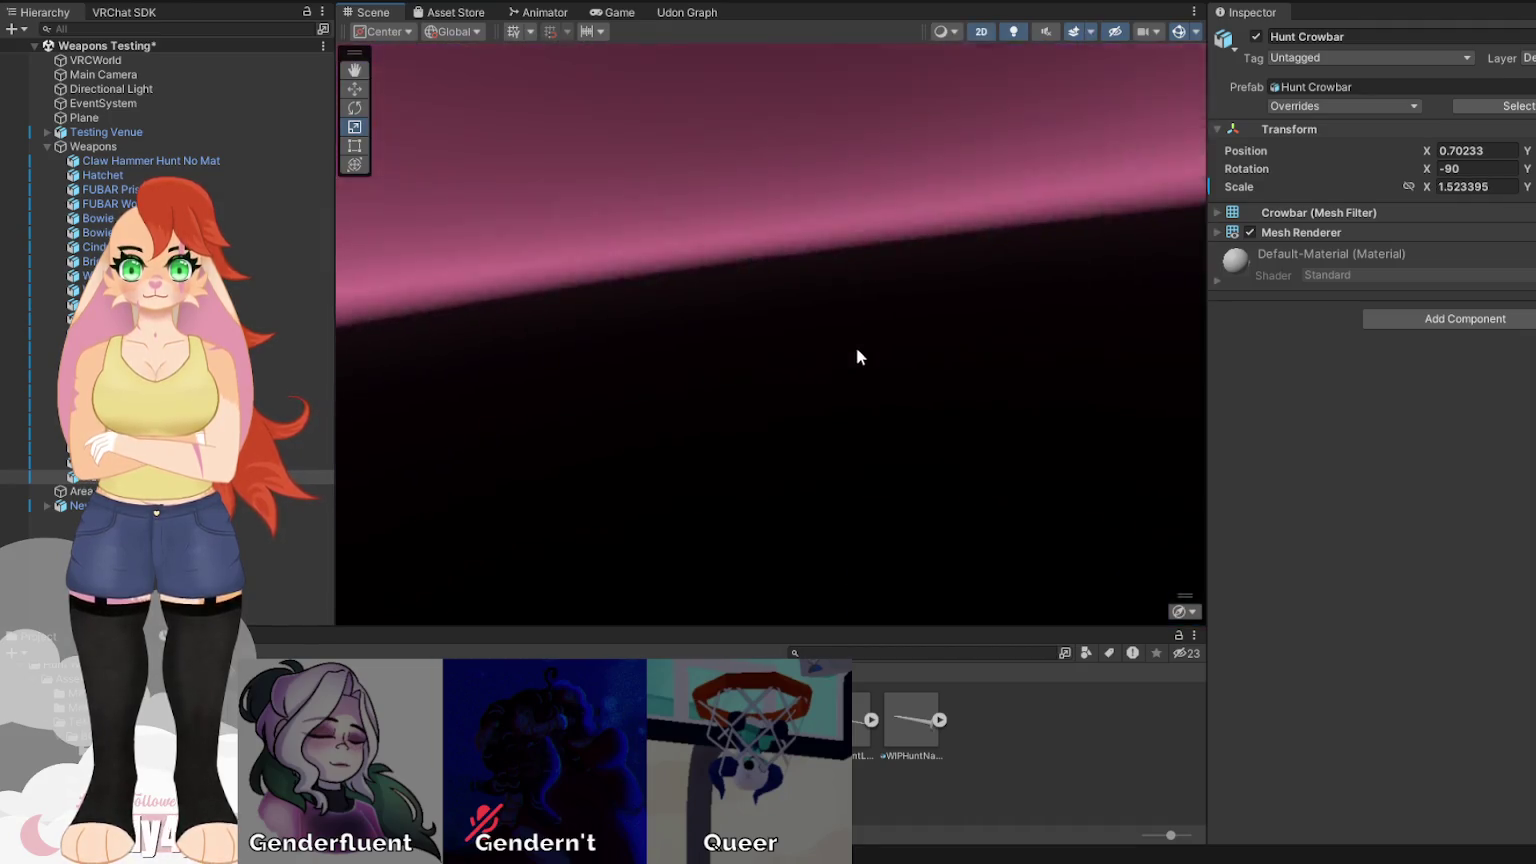
Slide the crowbar along Z toward the rack and nudge it left to X 0.608.
key("e")
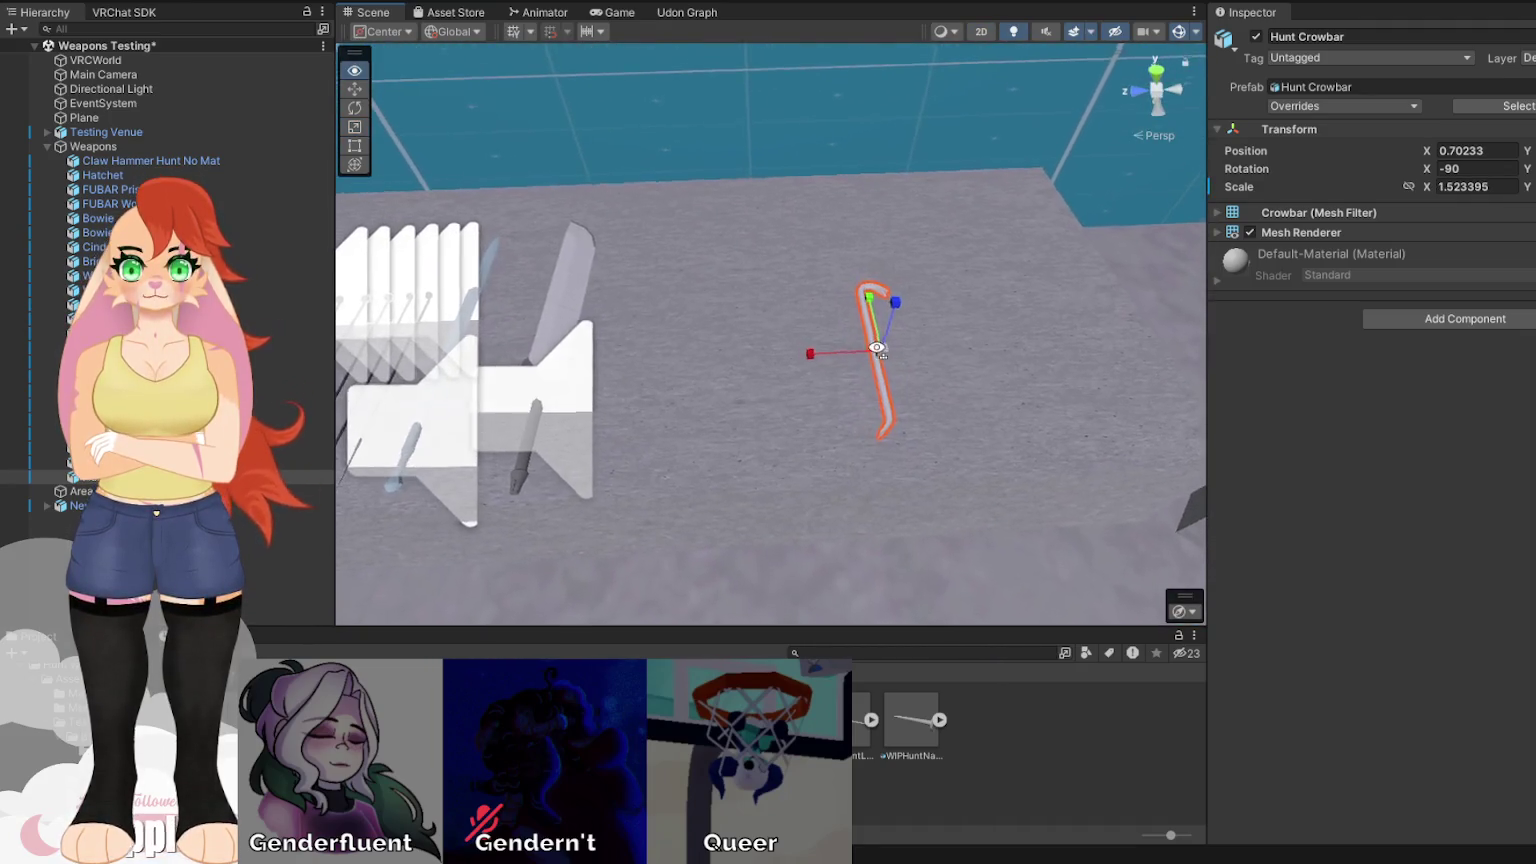
key("w")
mouse_move(827, 350)
left_mouse_down()
mouse_move(490, 390)
mouse_move(425, 360)
mouse_move(359, 418)
left_mouse_up()
scroll(745, 408, "up", 2)
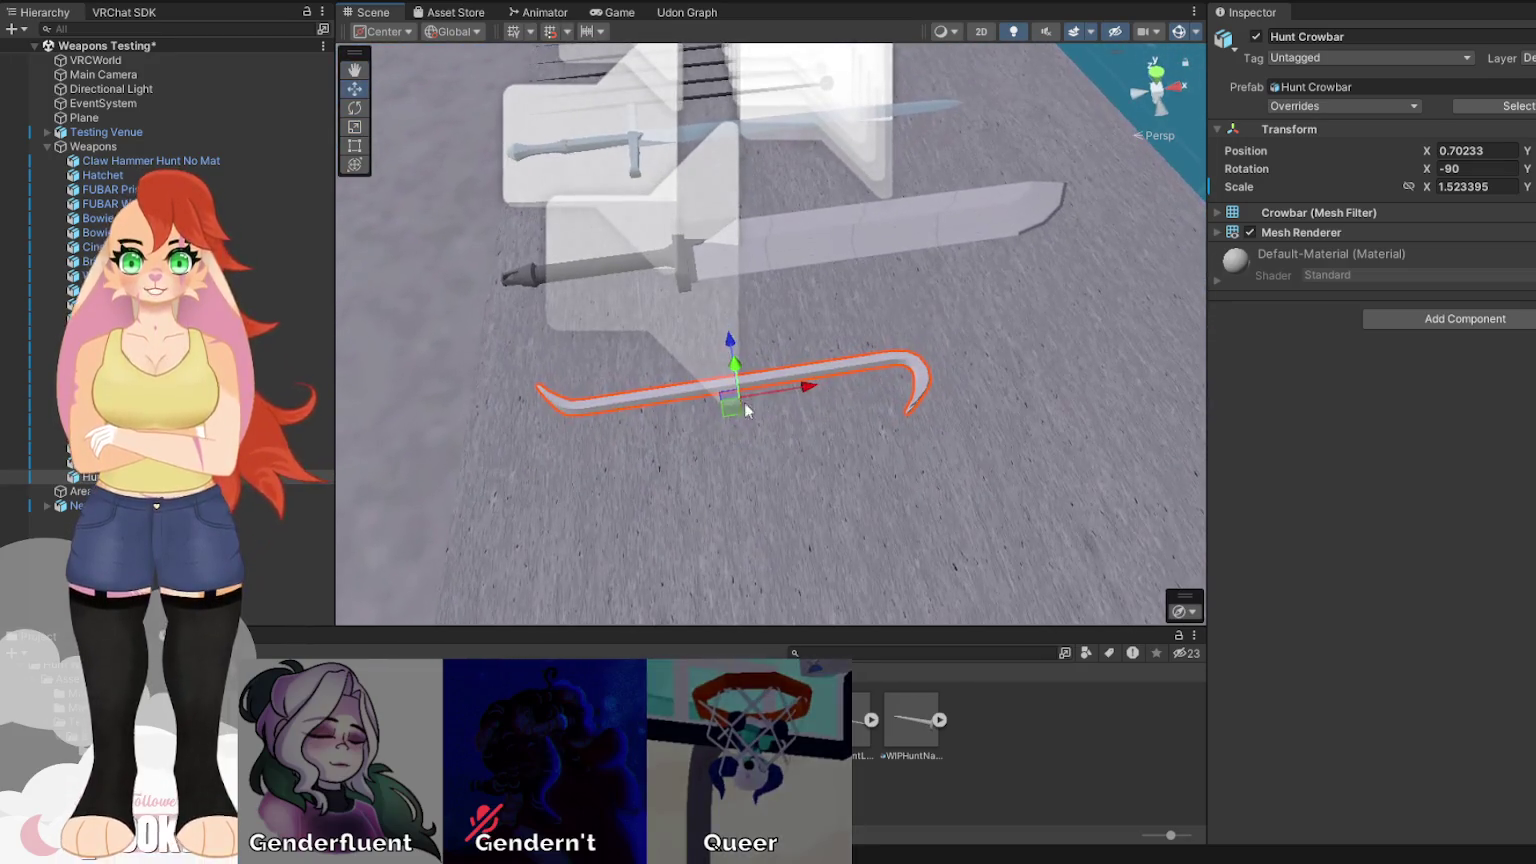
mouse_move(815, 388)
left_mouse_down()
mouse_move(435, 411)
mouse_move(600, 330)
mouse_move(727, 408)
mouse_move(874, 278)
mouse_move(1034, 295)
mouse_move(784, 400)
mouse_move(847, 357)
mouse_move(580, 330)
left_mouse_up()
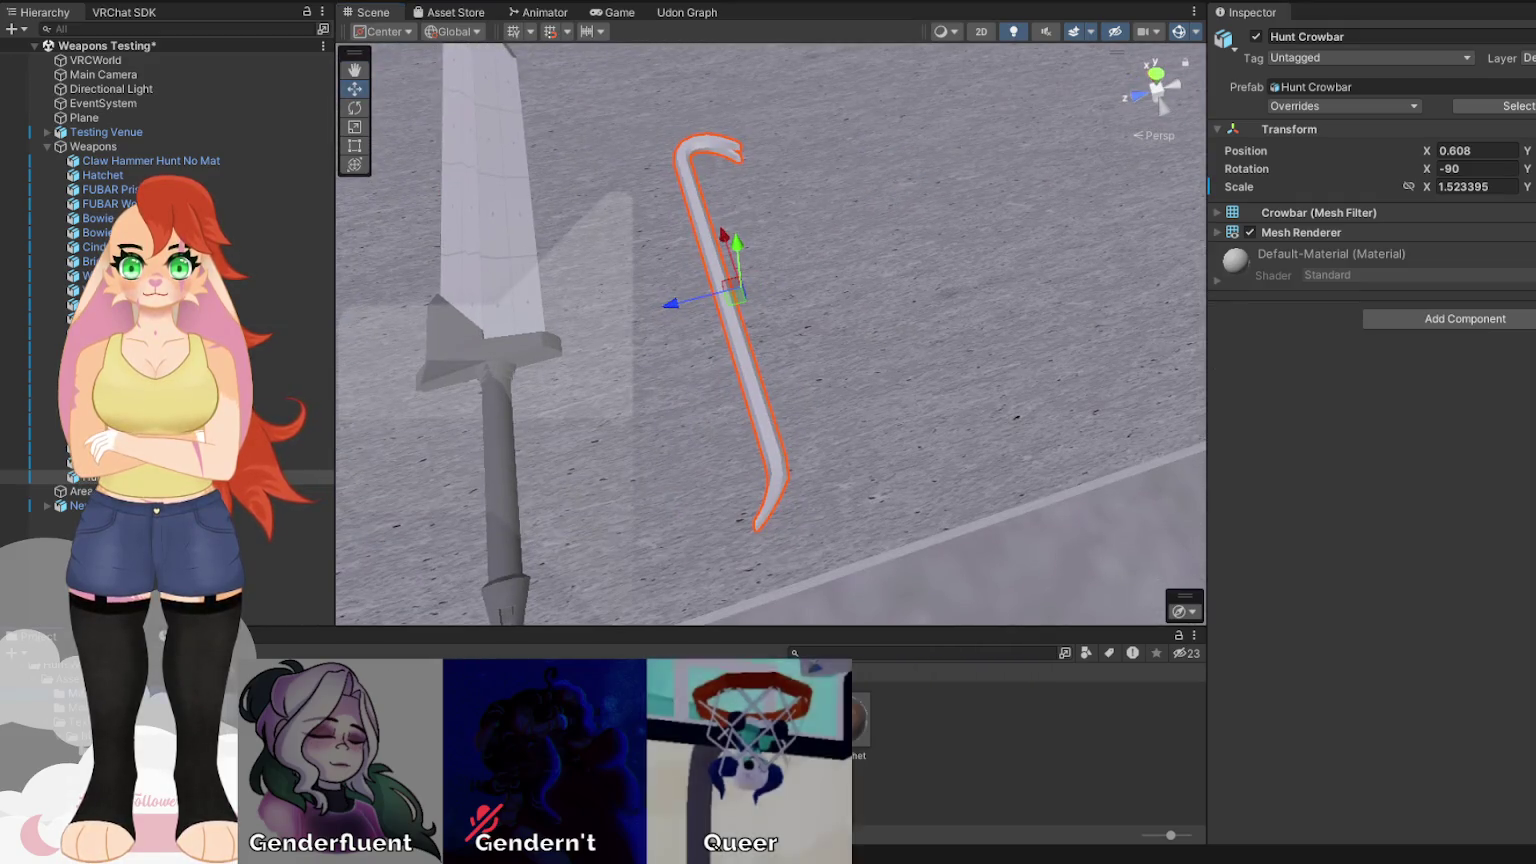
left_click(1010, 731)
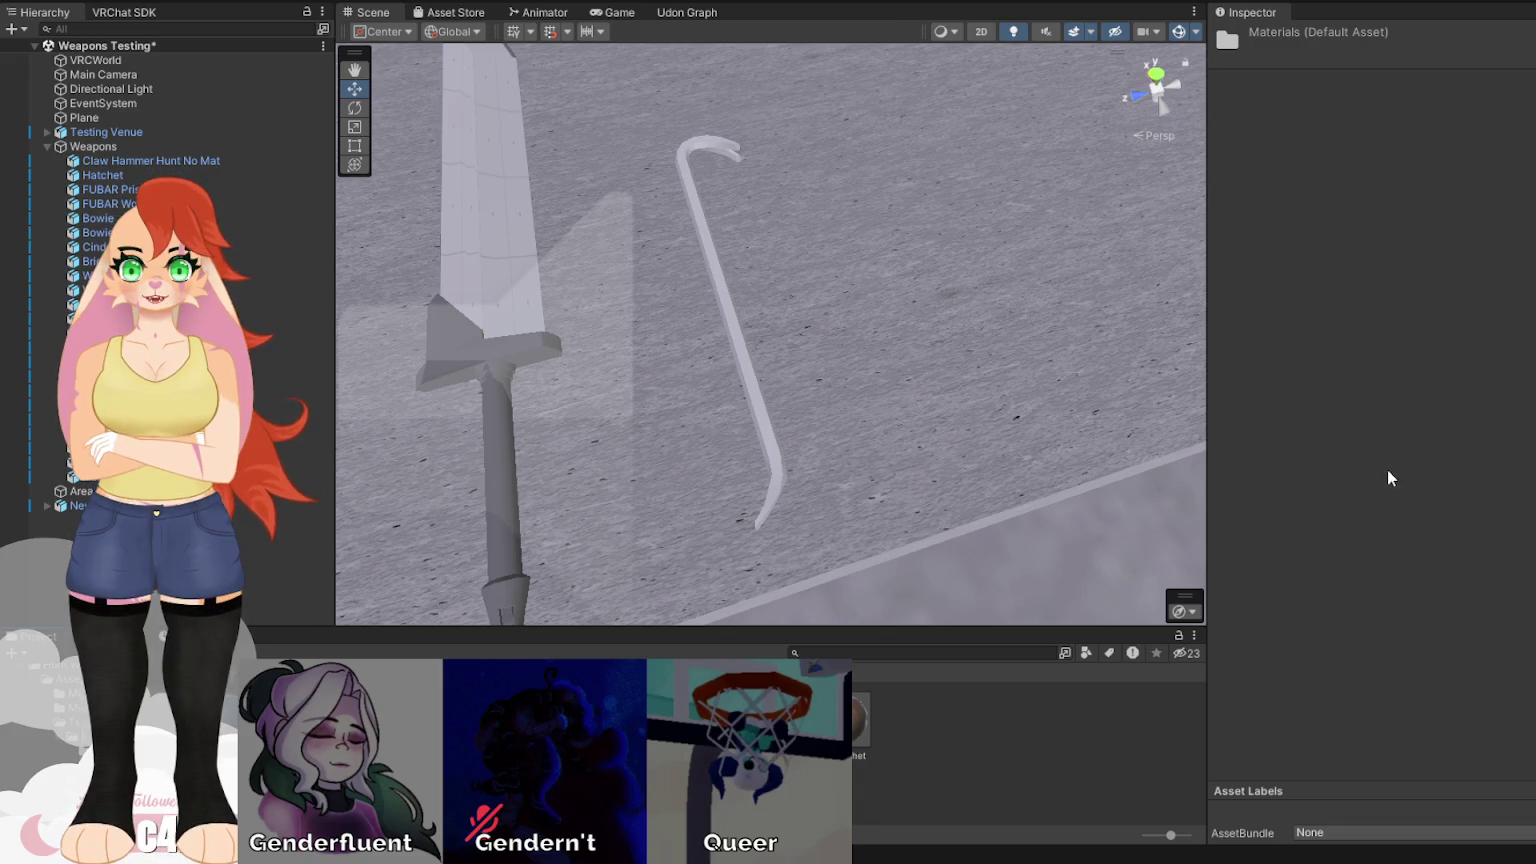
Create a material named Crowbar Clean and assign it to the crowbar.
left_click(1424, 463)
type("Cr")
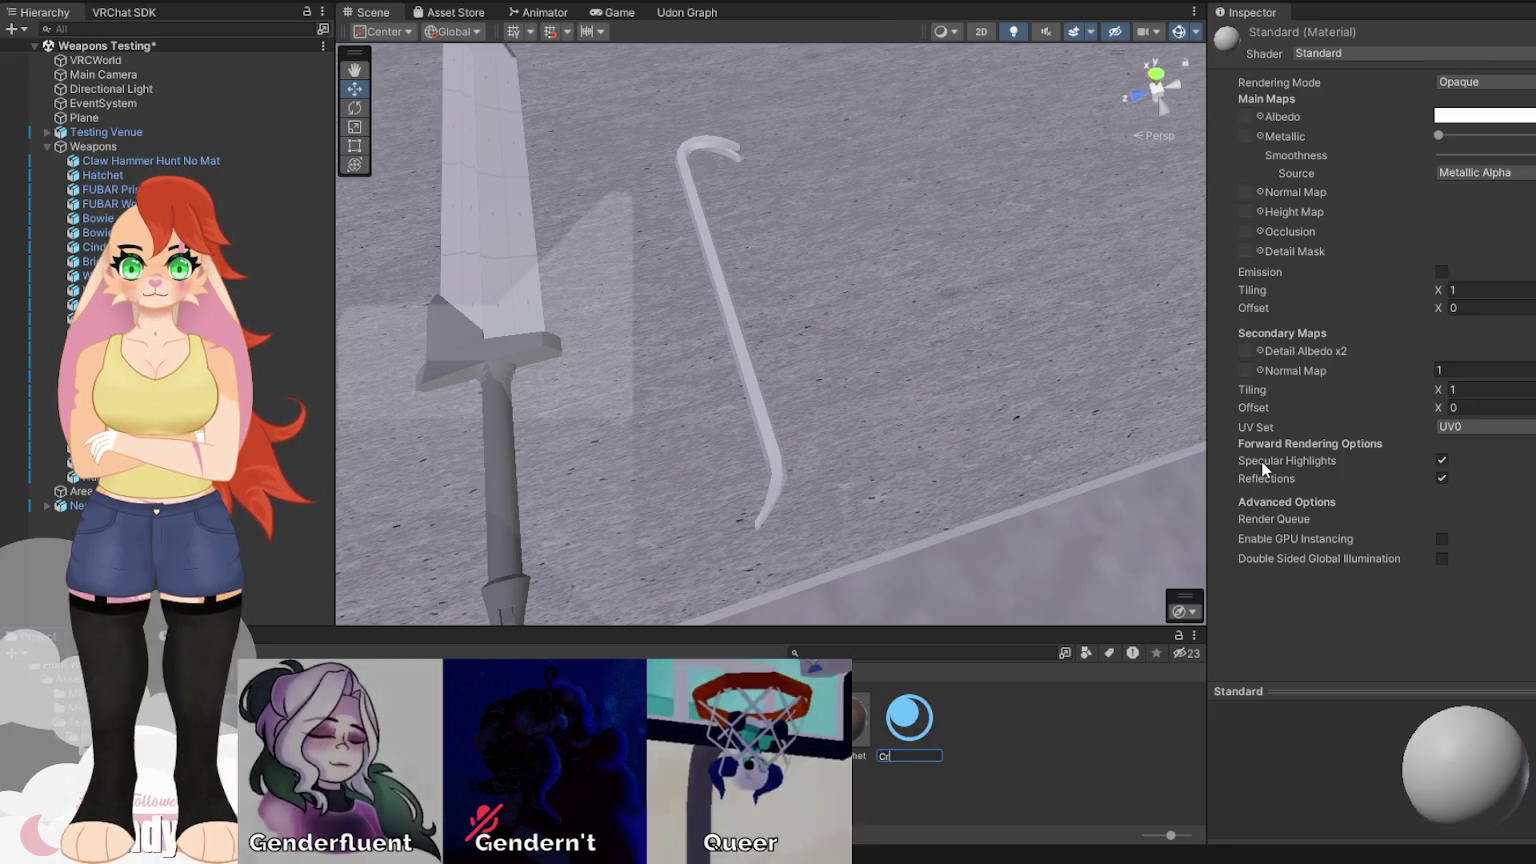
type("owbar Clean")
key("Return")
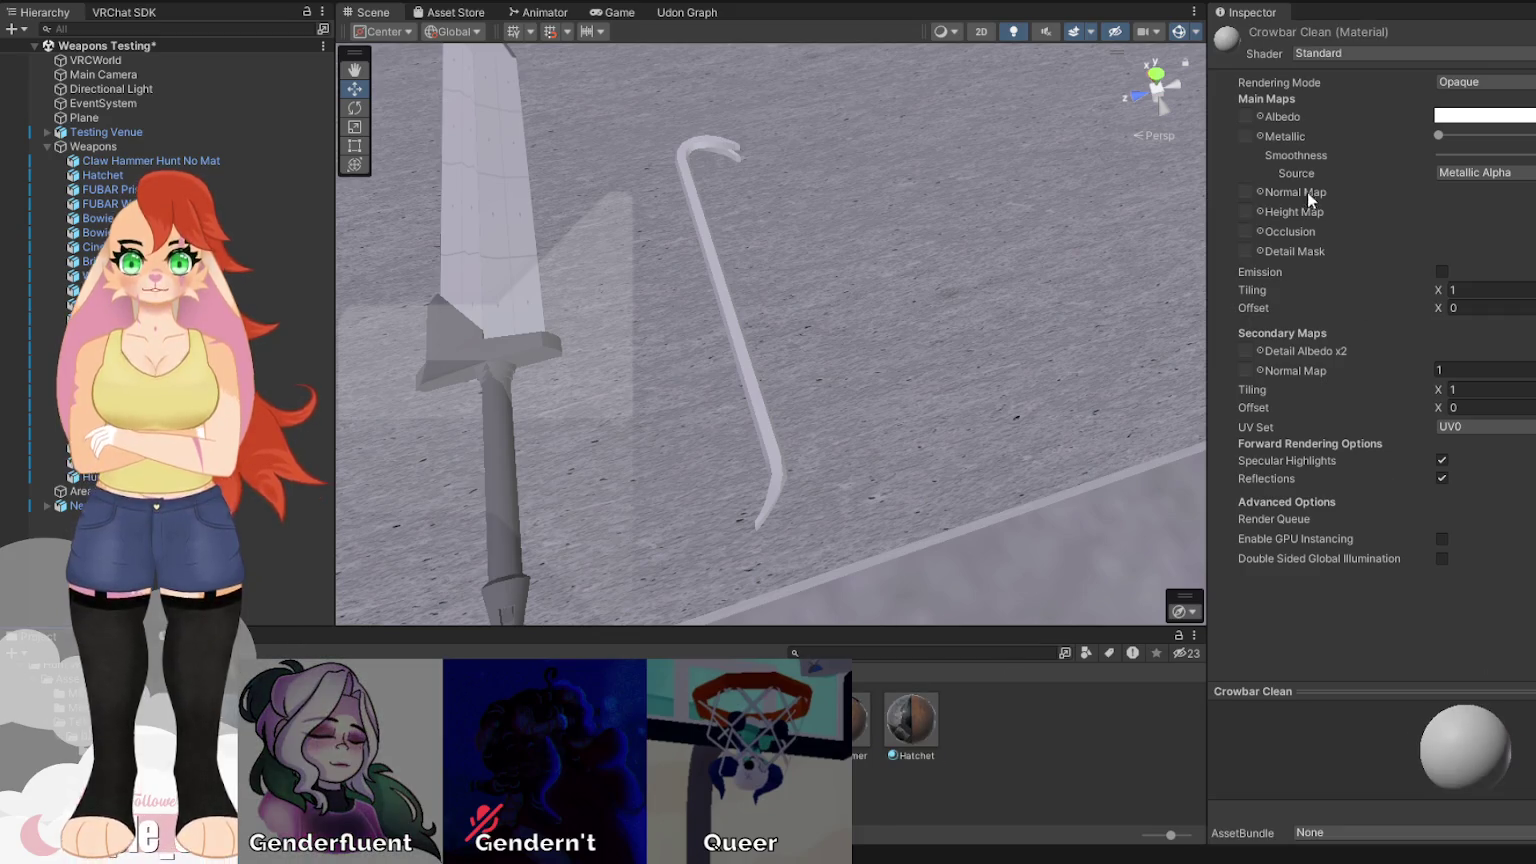
left_click(1244, 114)
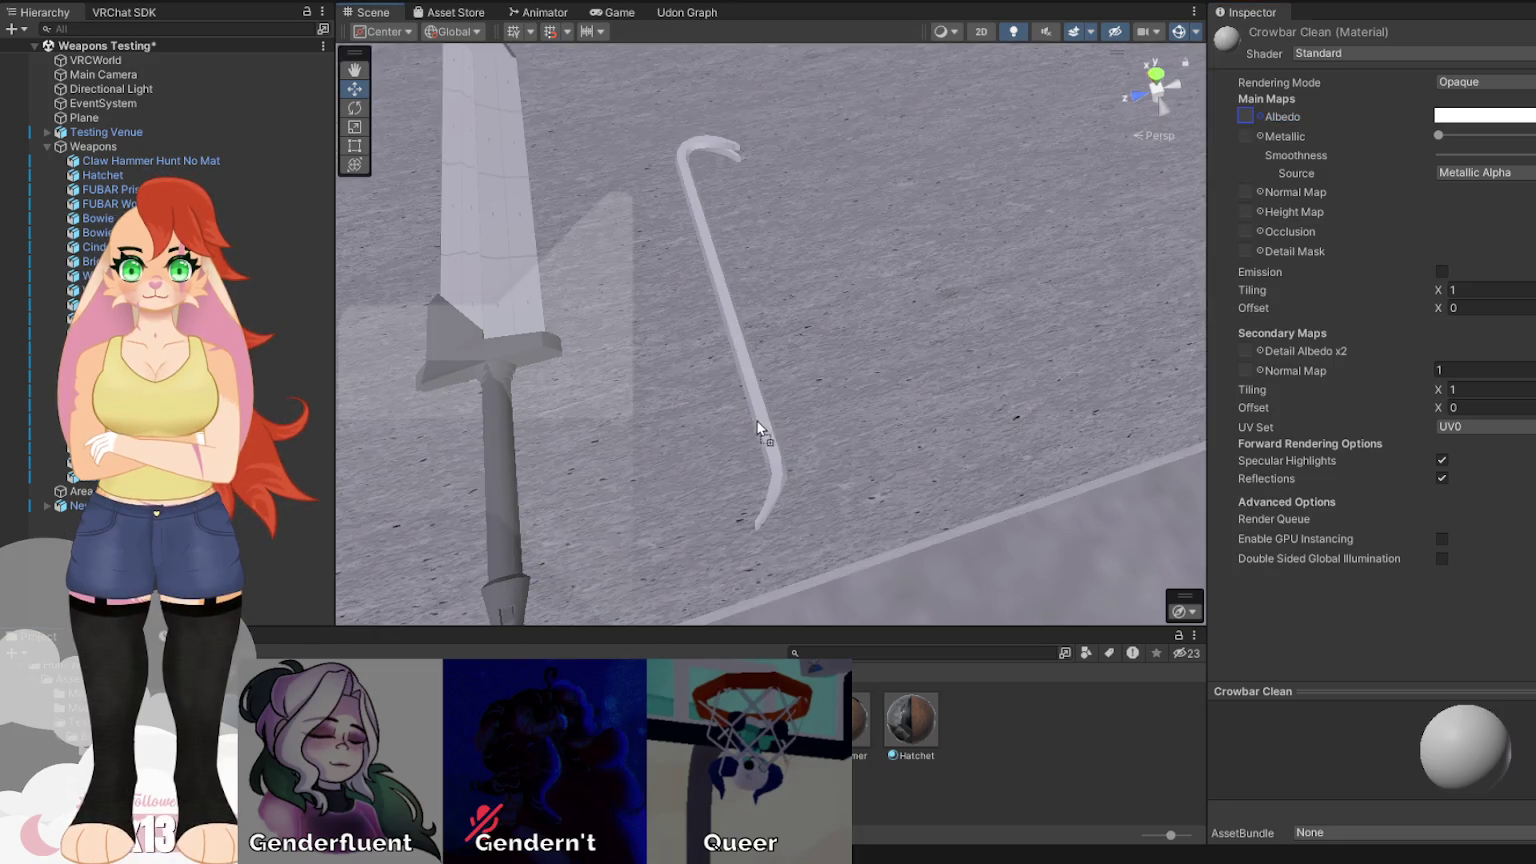
left_click(761, 415)
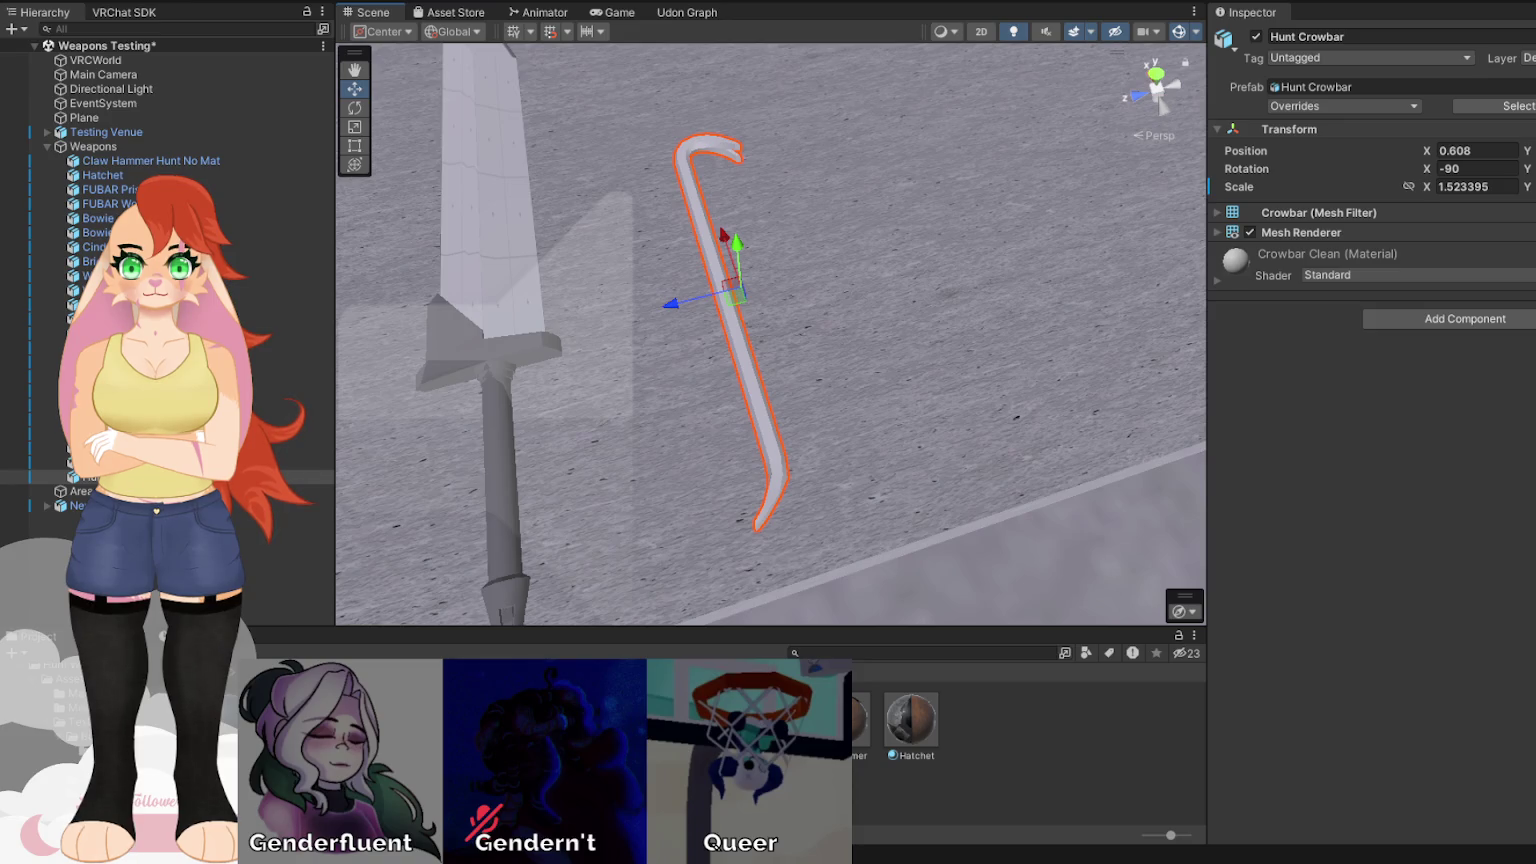
Select the DefaultMaterial_Base_Color_1001(5) texture, then the crowbar, and expand its material properties.
left_click(64, 742)
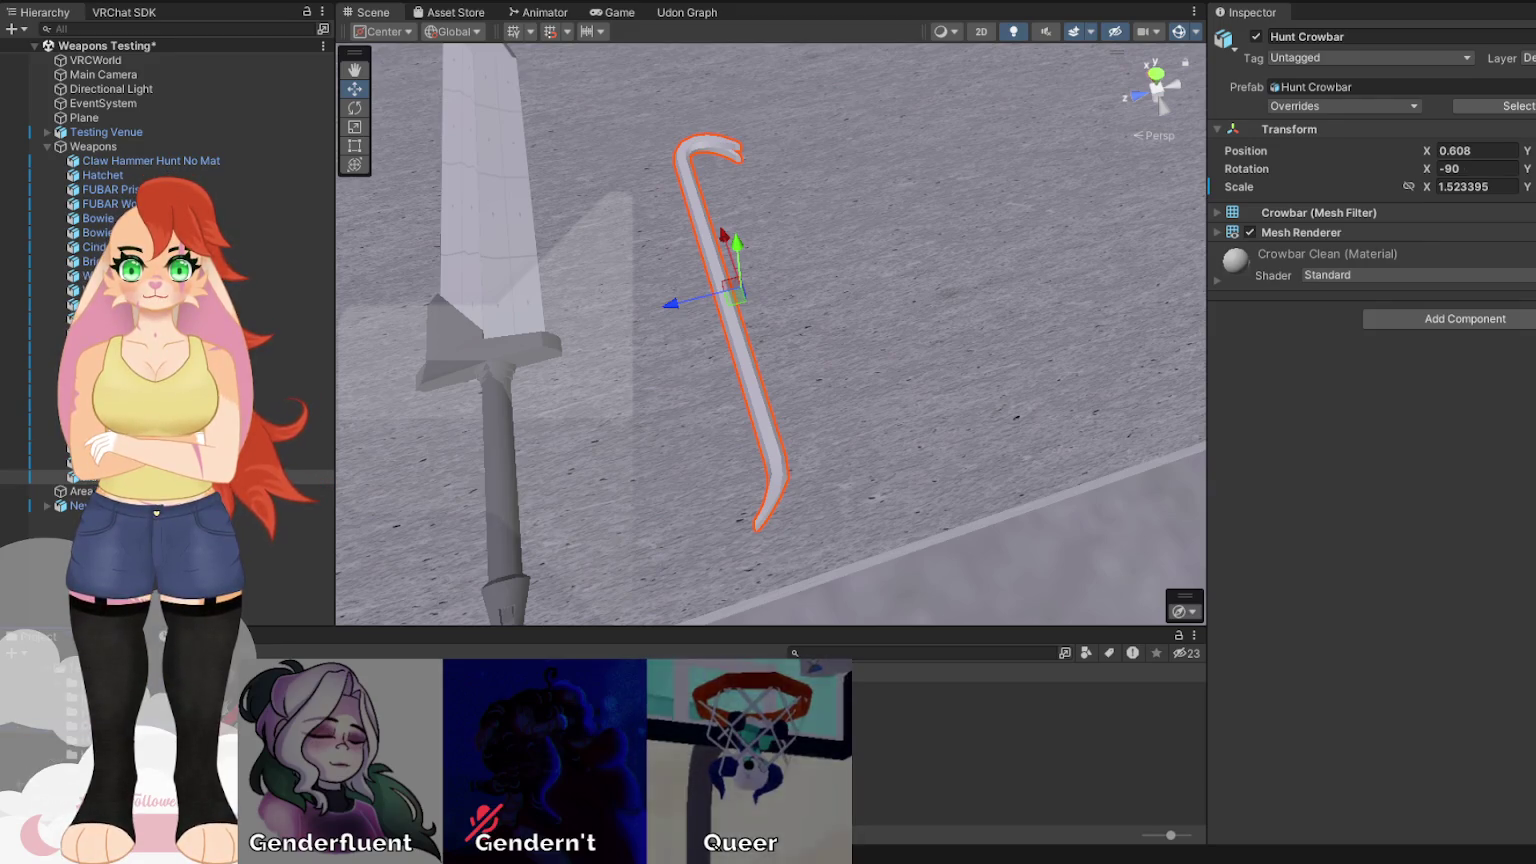
left_click(491, 638)
left_click(749, 375)
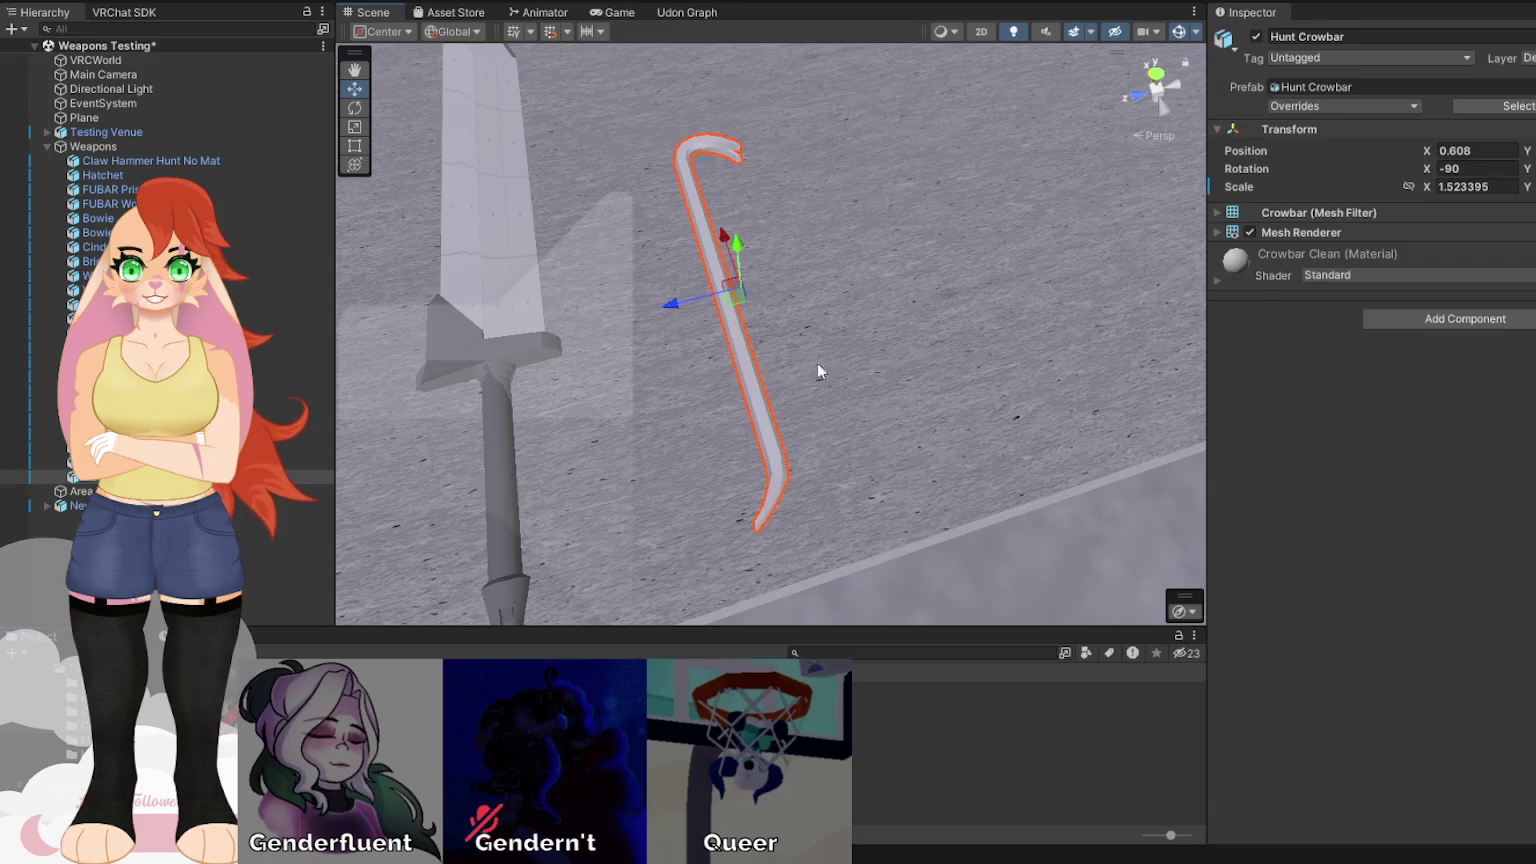
left_click(1218, 281)
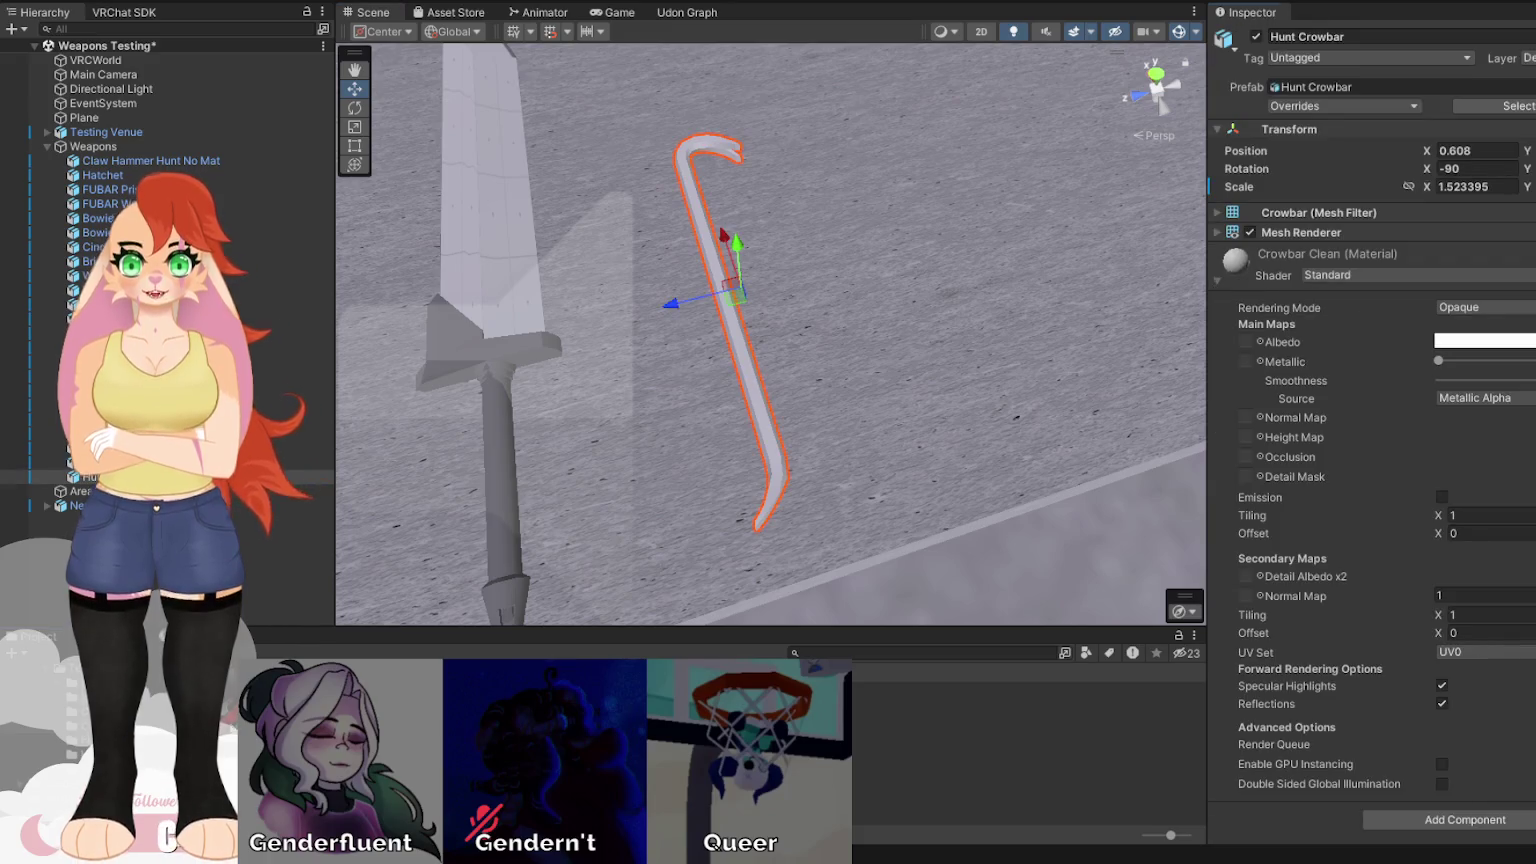
Put the Base_Color texture into Crowbar Clean's Albedo slot and inspect the now-red crowbar.
left_click_drag(1246, 347, 1246, 347)
mouse_move(760, 380)
left_mouse_down()
mouse_move(354, 373)
mouse_move(456, 346)
mouse_move(1003, 339)
mouse_move(1241, 348)
mouse_move(1336, 397)
mouse_move(1382, 274)
mouse_move(1251, 267)
mouse_move(882, 317)
left_mouse_up()
scroll(795, 340, "down", 10)
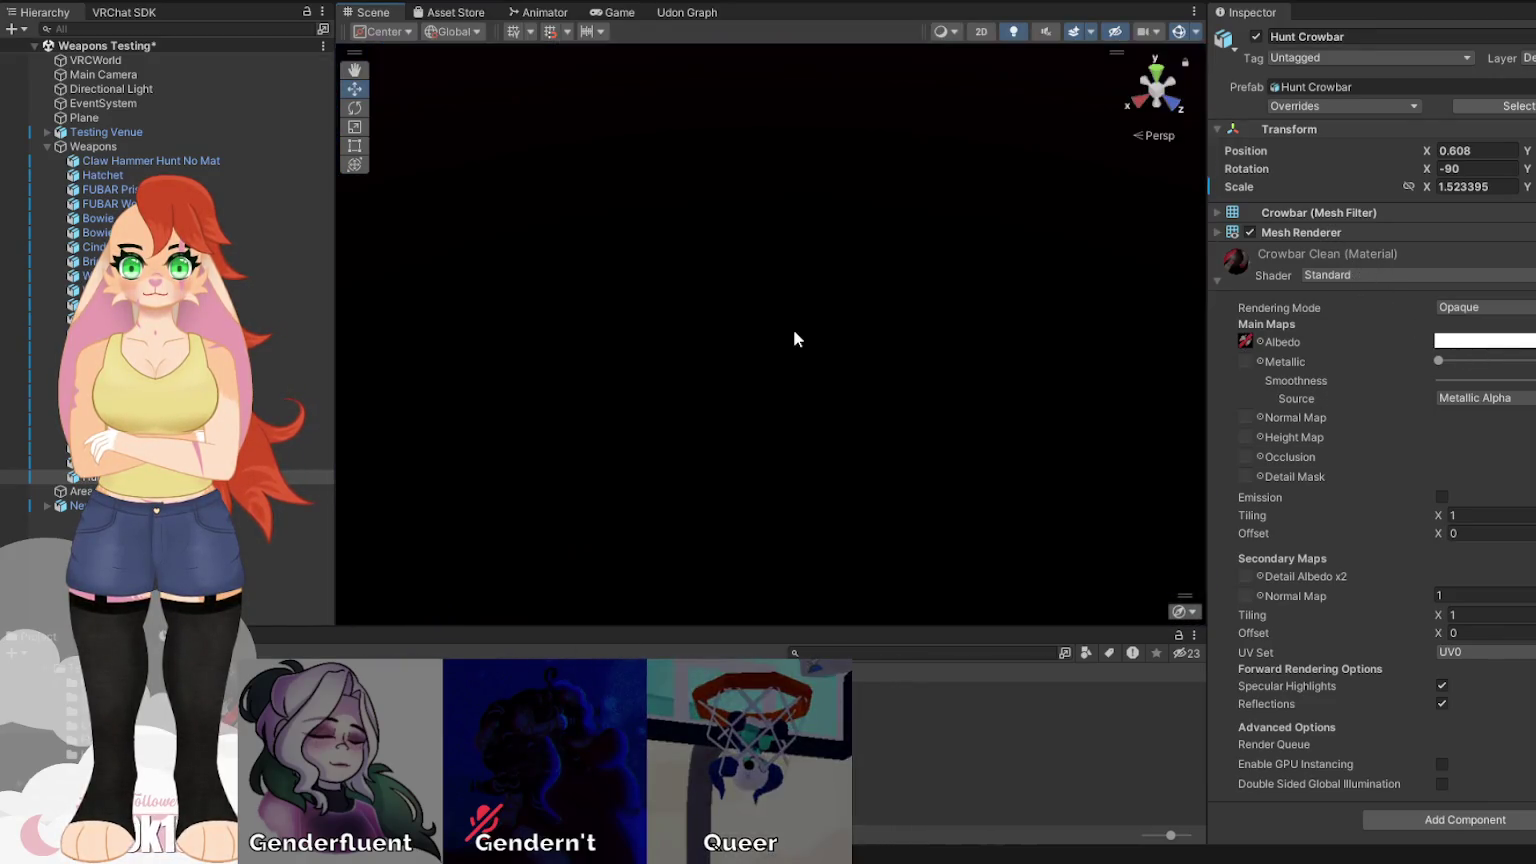
scroll(795, 340, "up", 10)
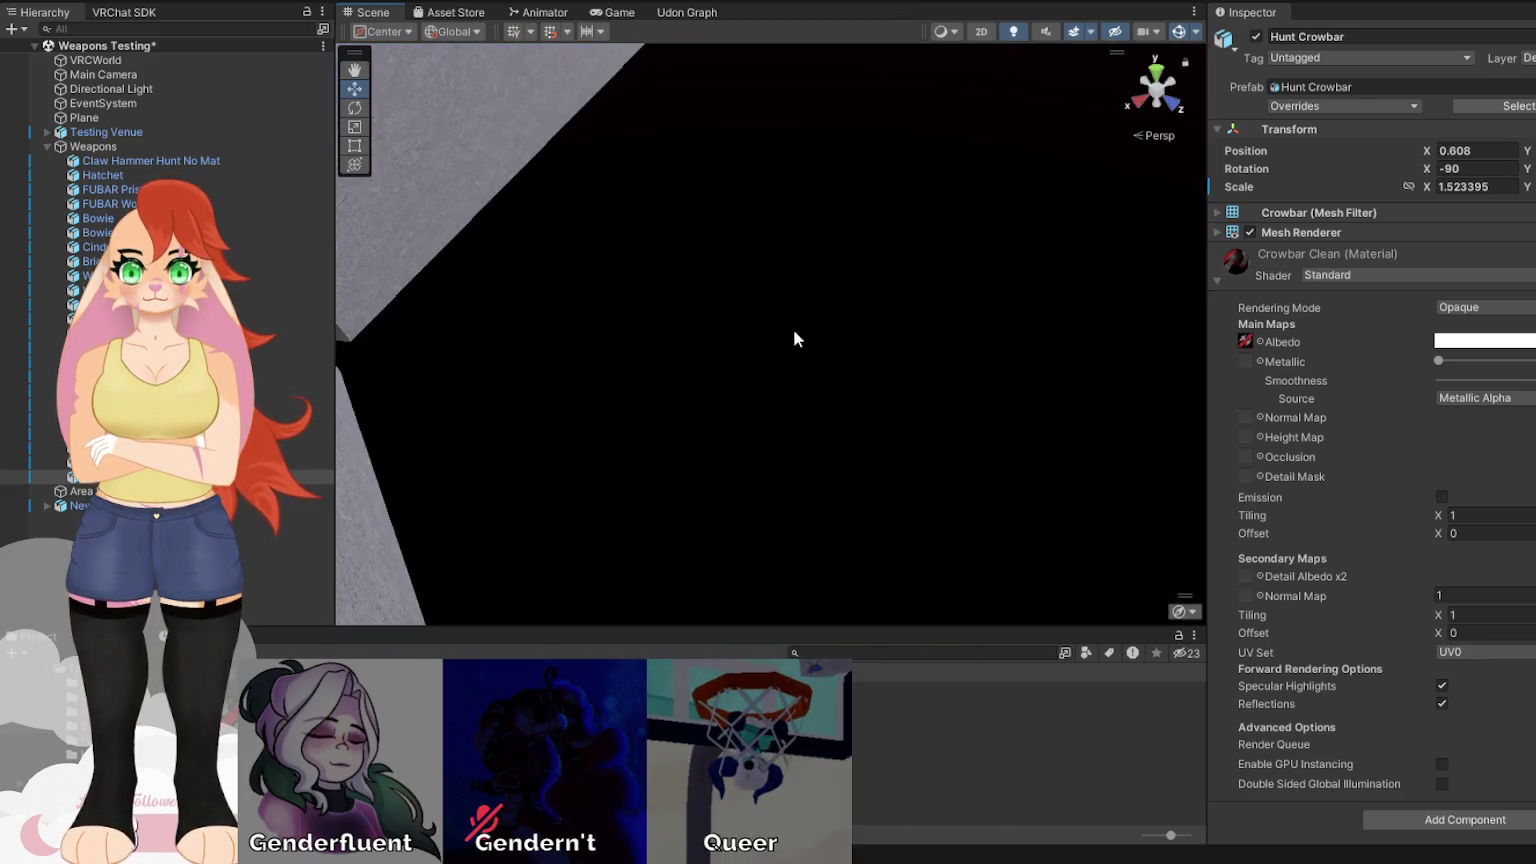
scroll(700, 300, "down", 4)
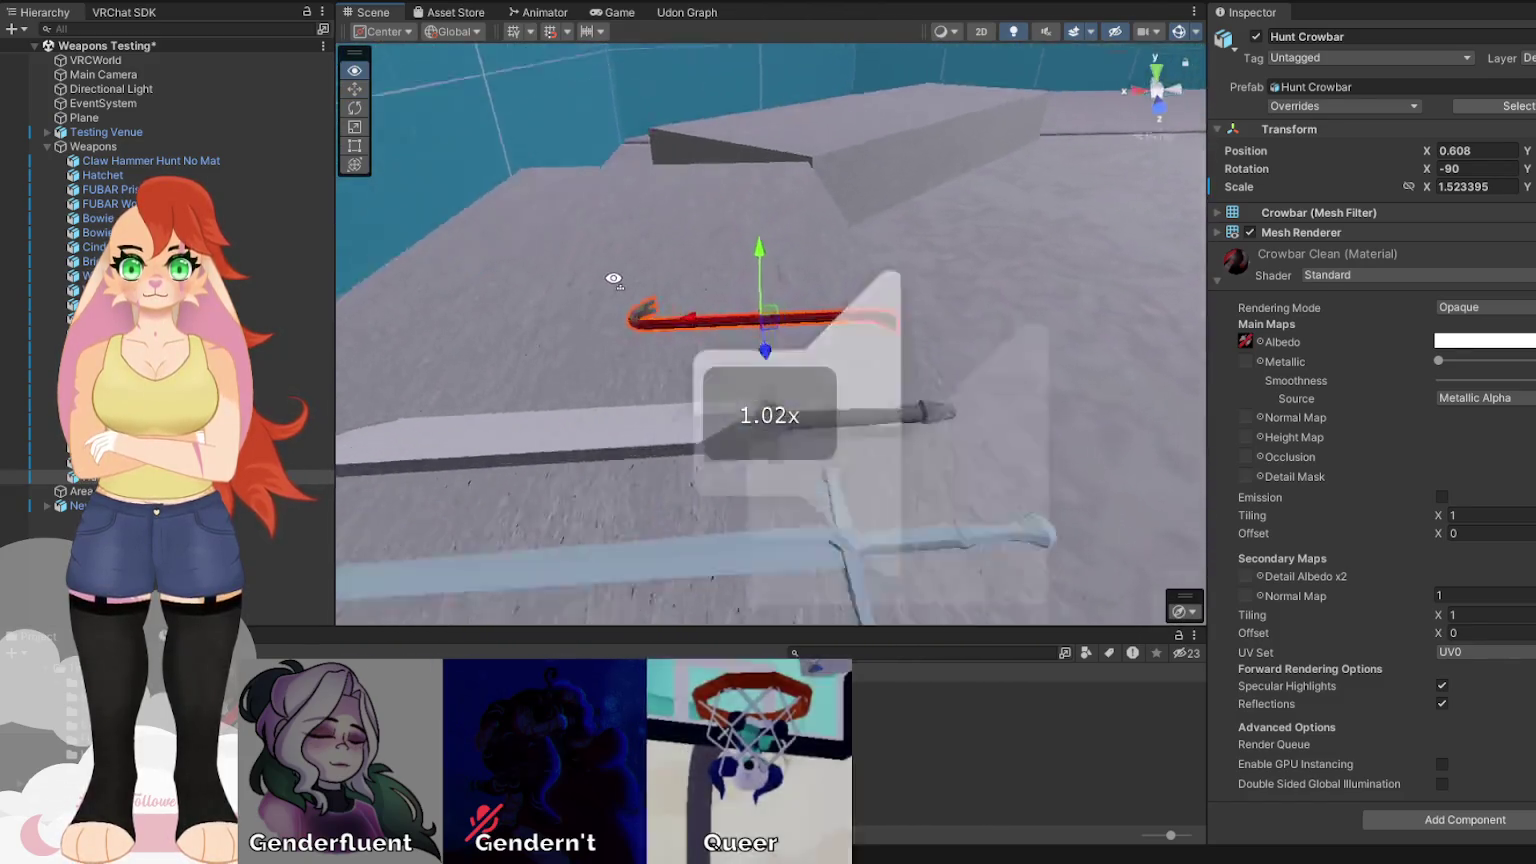
scroll(615, 236, "down", 3)
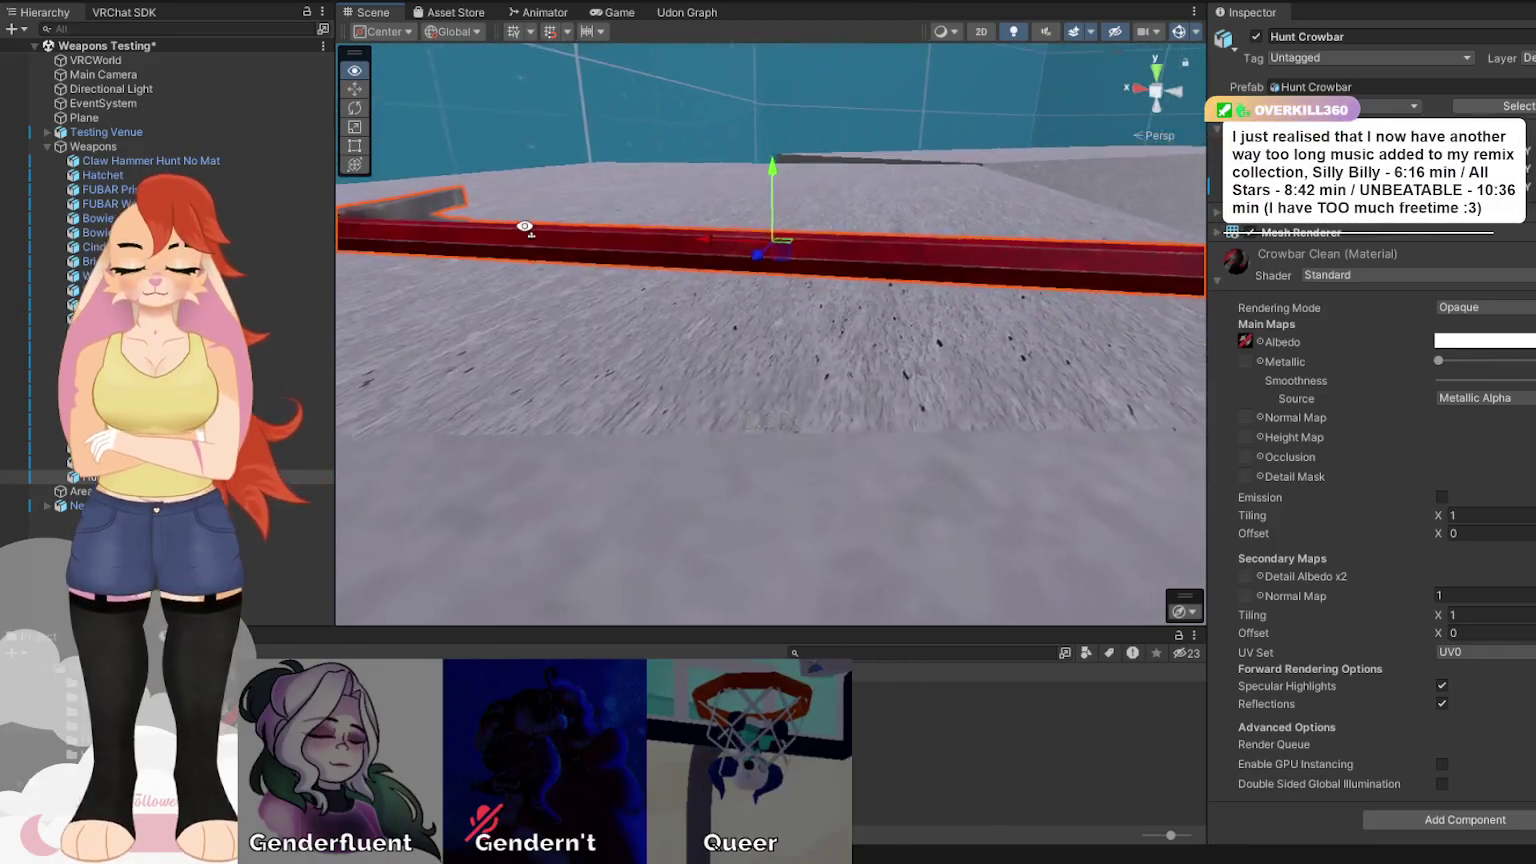
key("w")
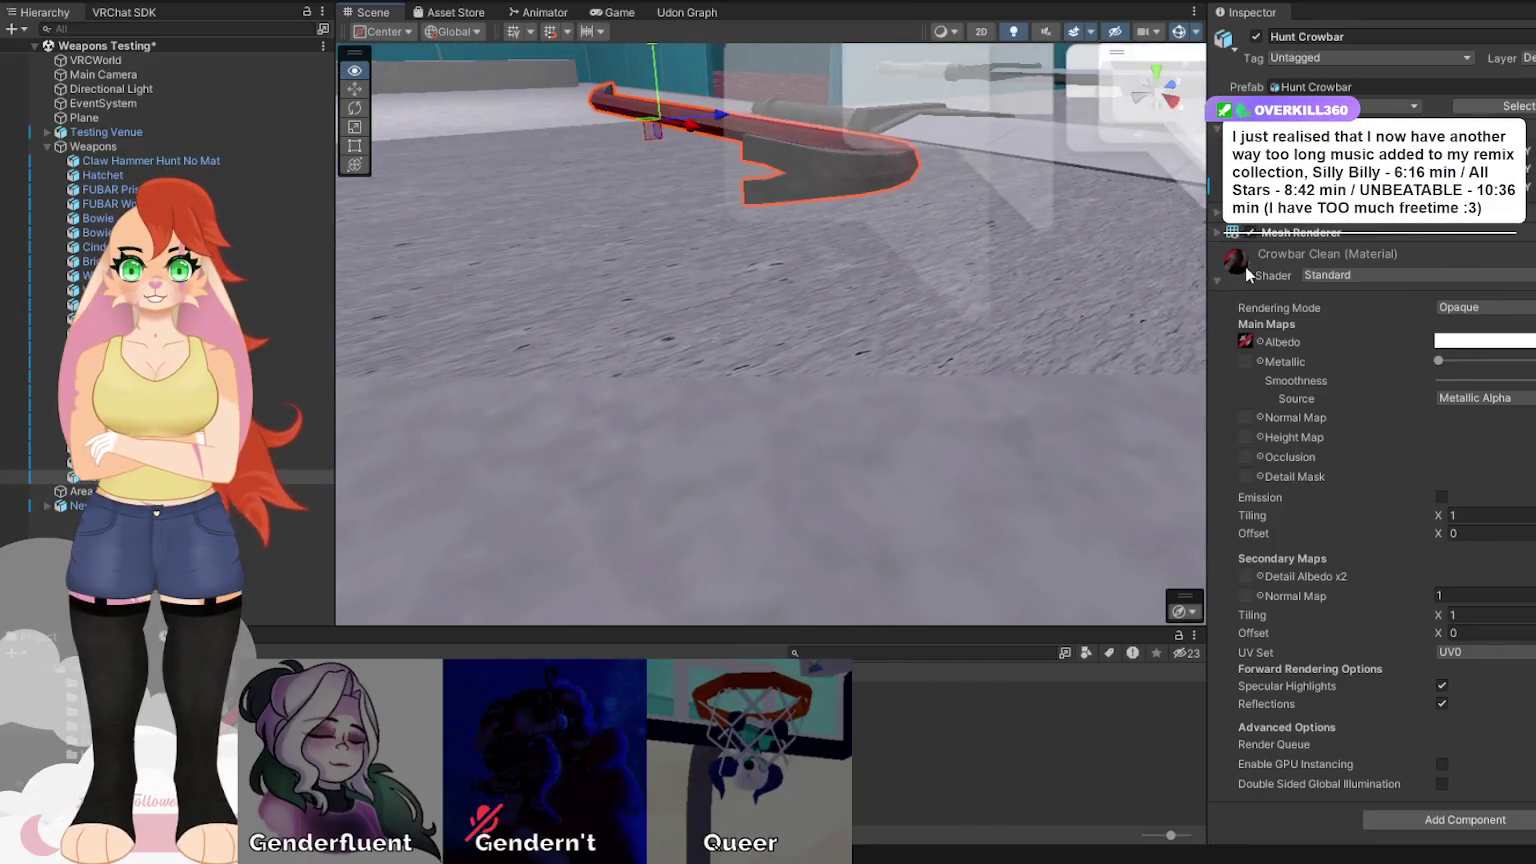
key("f")
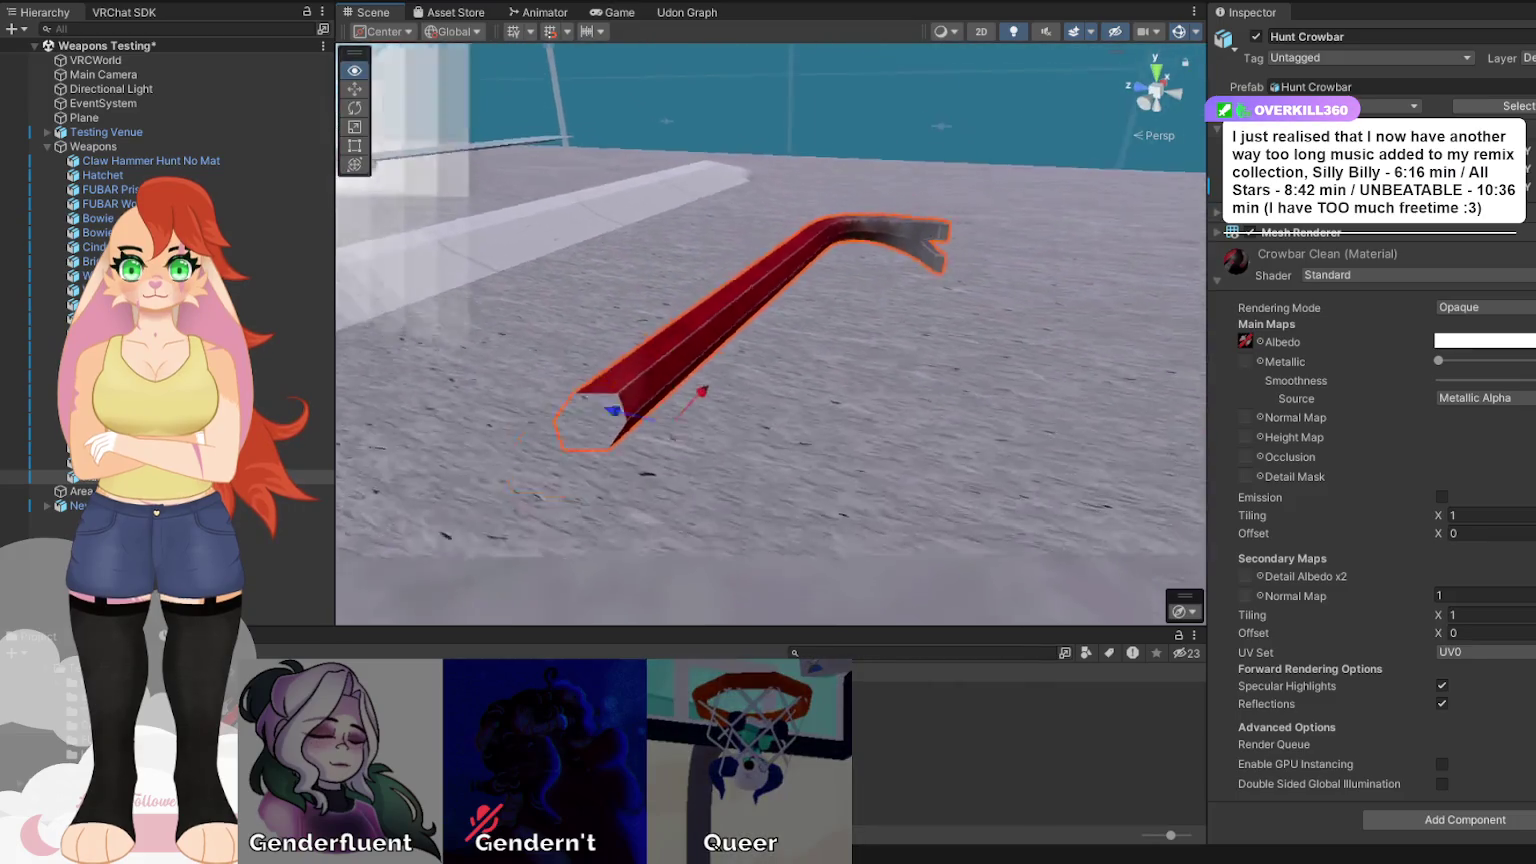
mouse_move(505, 200)
left_mouse_down()
mouse_move(505, 344)
mouse_move(624, 432)
mouse_move(645, 367)
left_mouse_up()
scroll(520, 355, "up", 3)
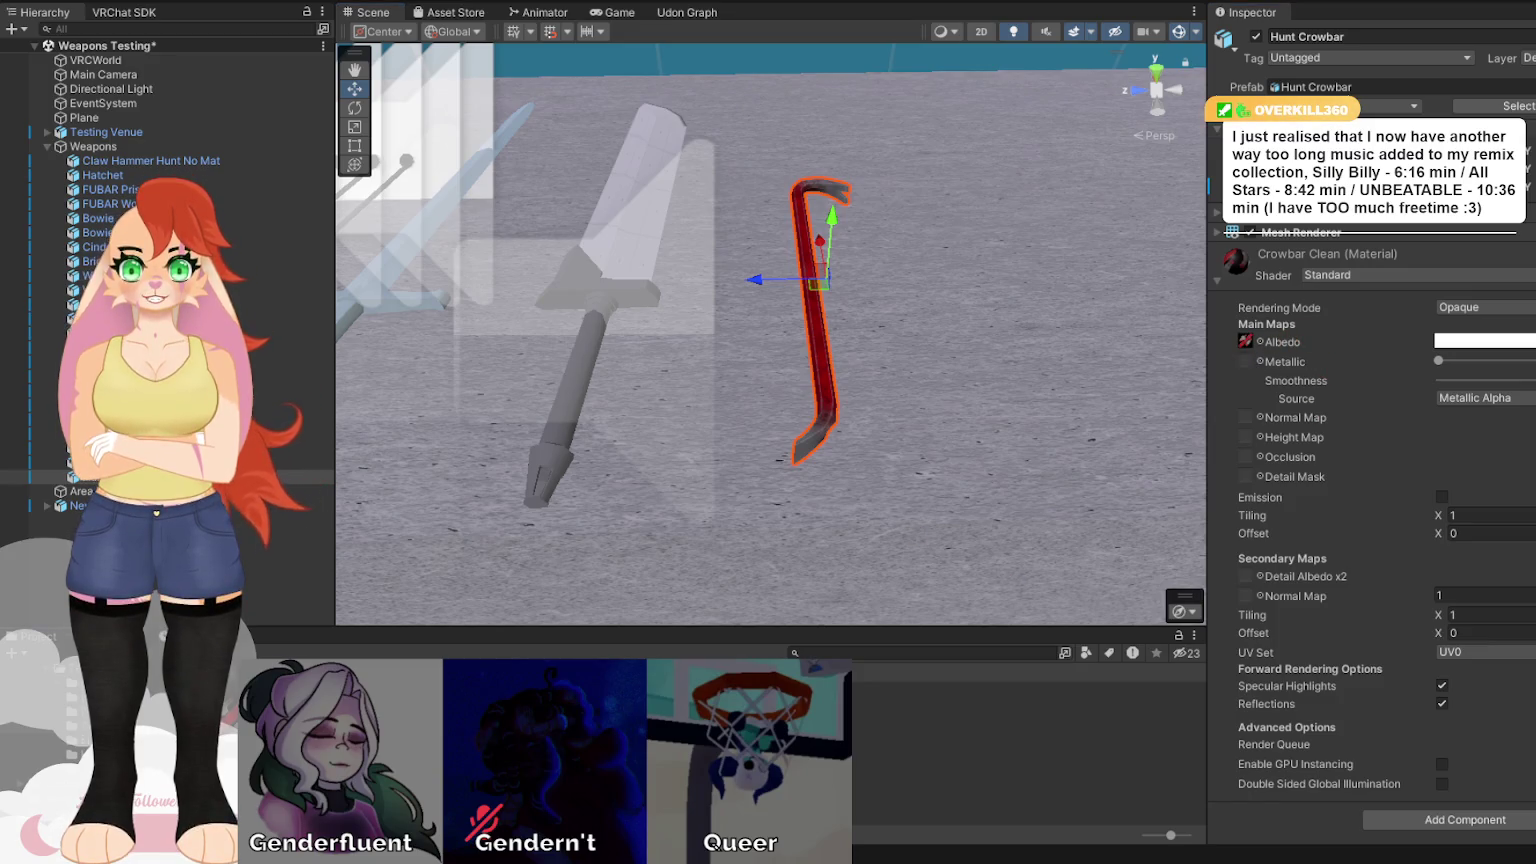
left_click(540, 700)
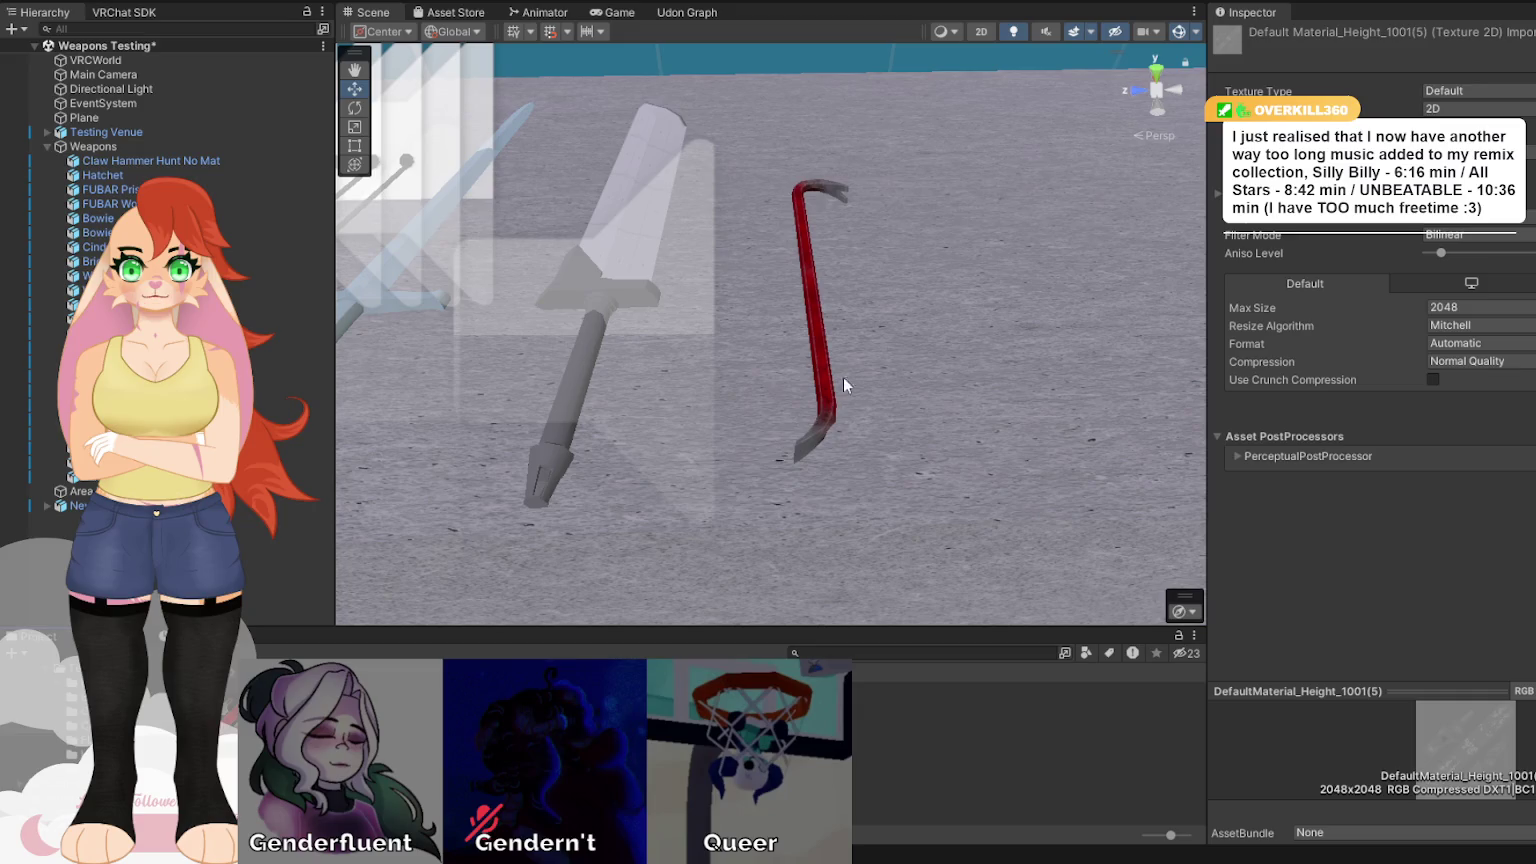
Assign the height texture as Crowbar Clean's Normal Map, then reselect and orbit the crowbar.
left_click(818, 358)
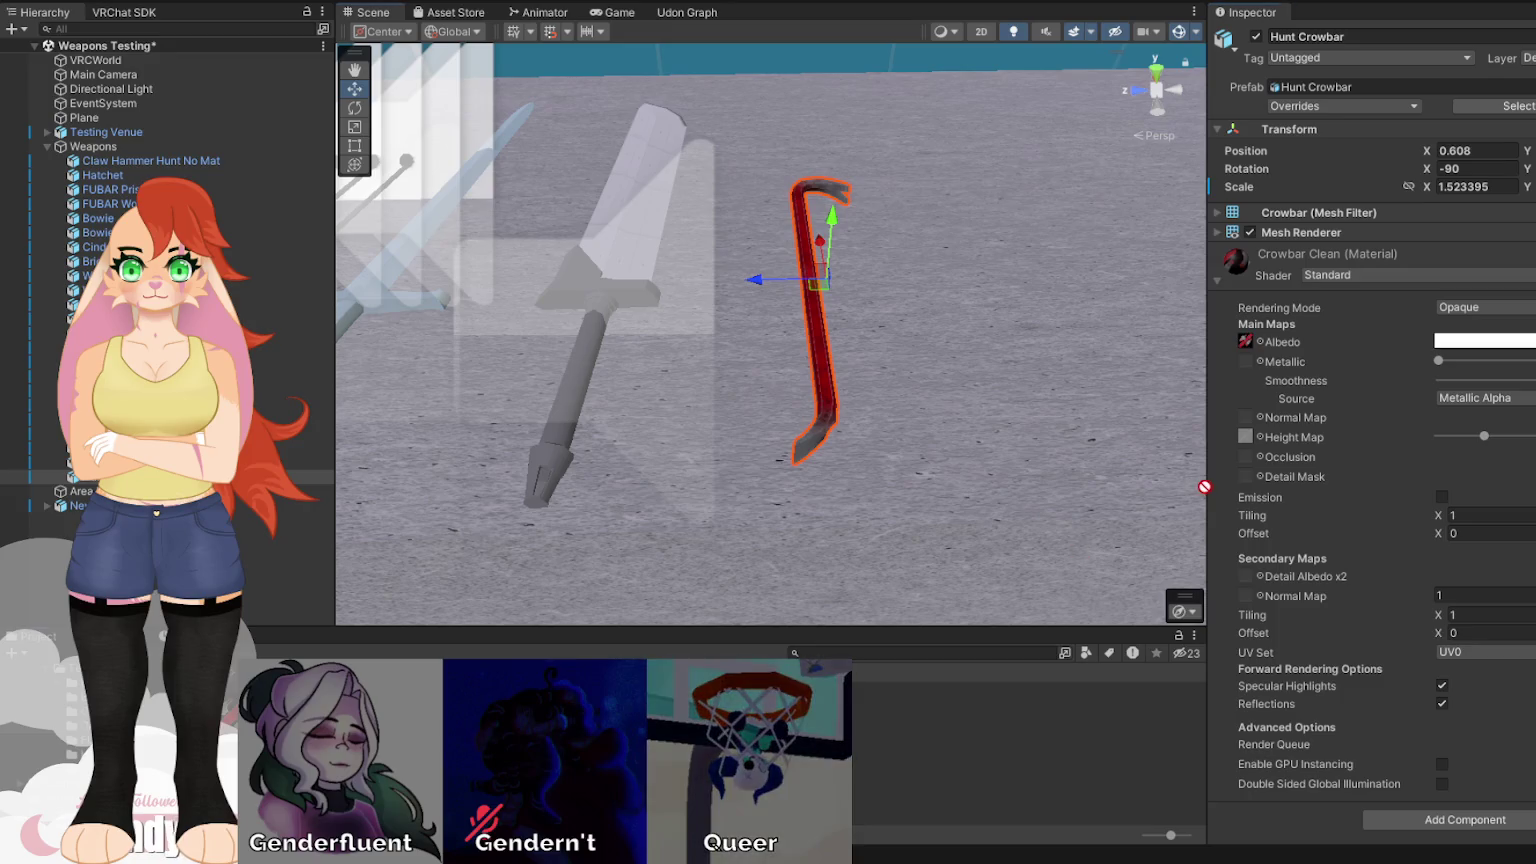
left_click_drag(1249, 428, 1246, 418)
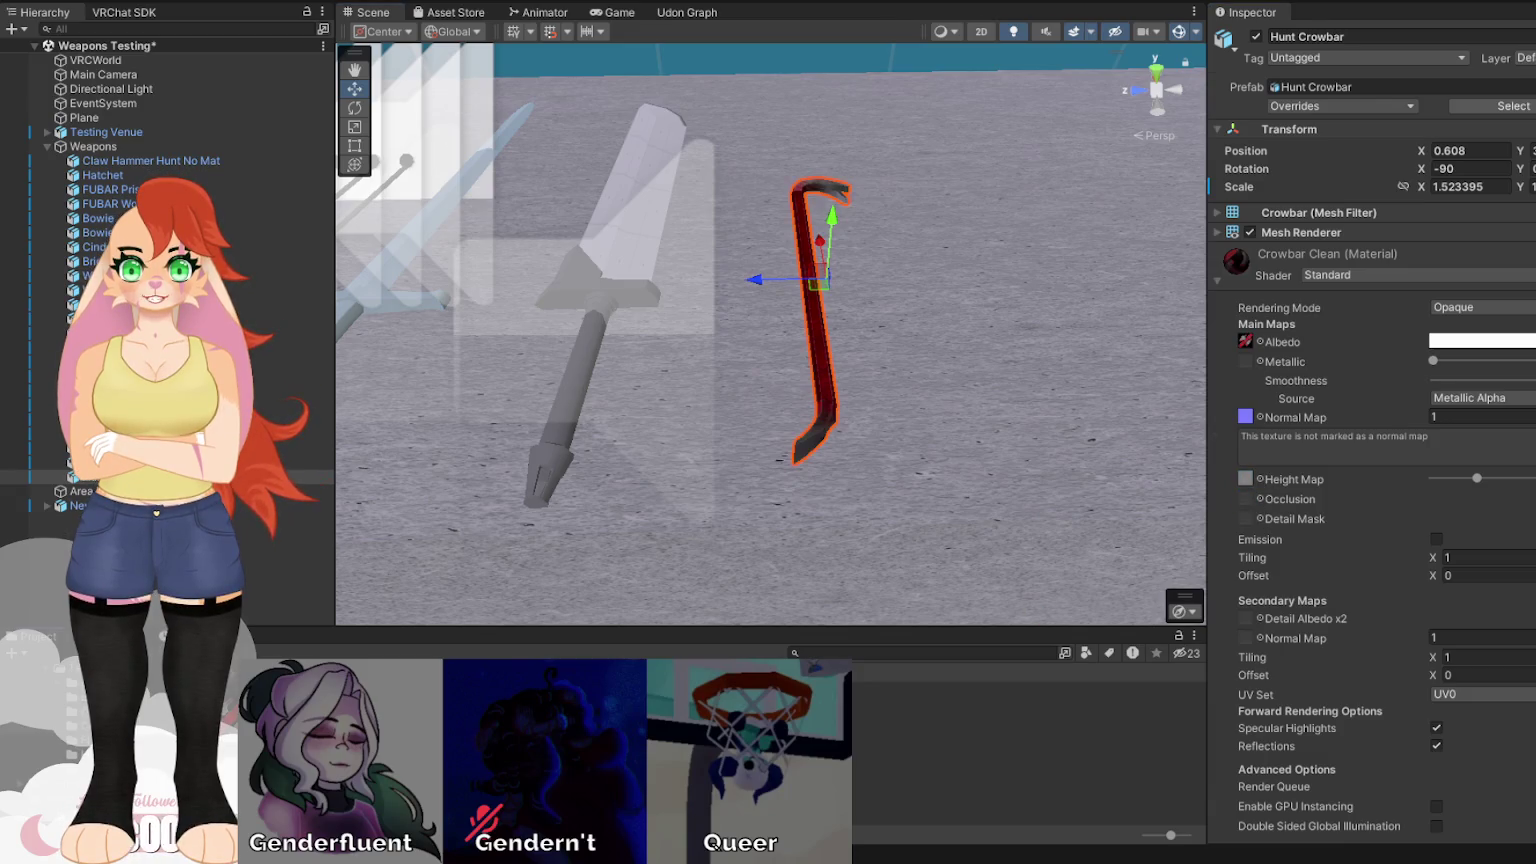
left_click(540, 760)
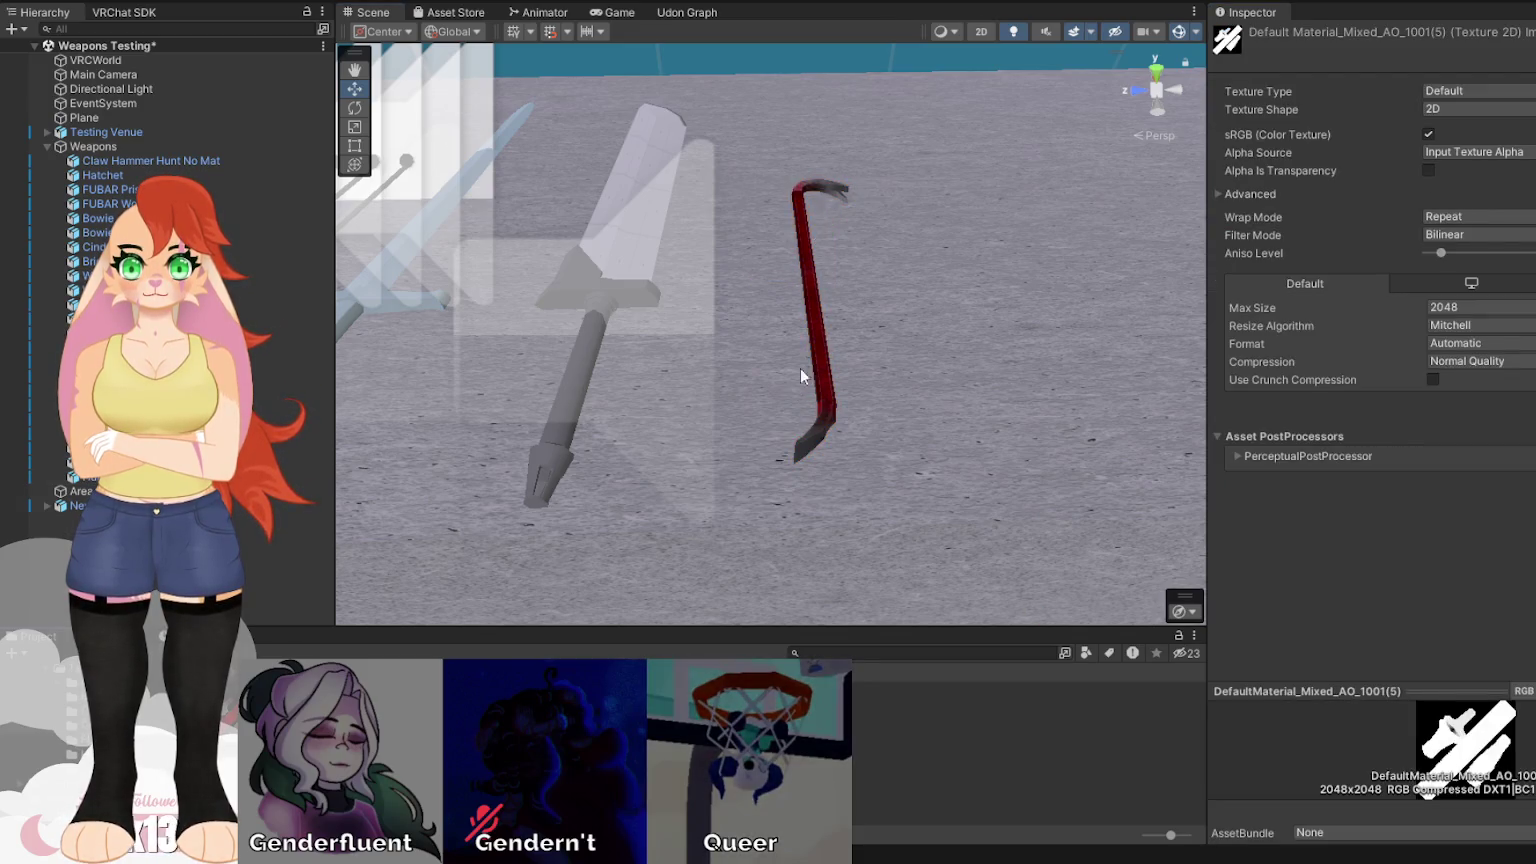
left_click(808, 366)
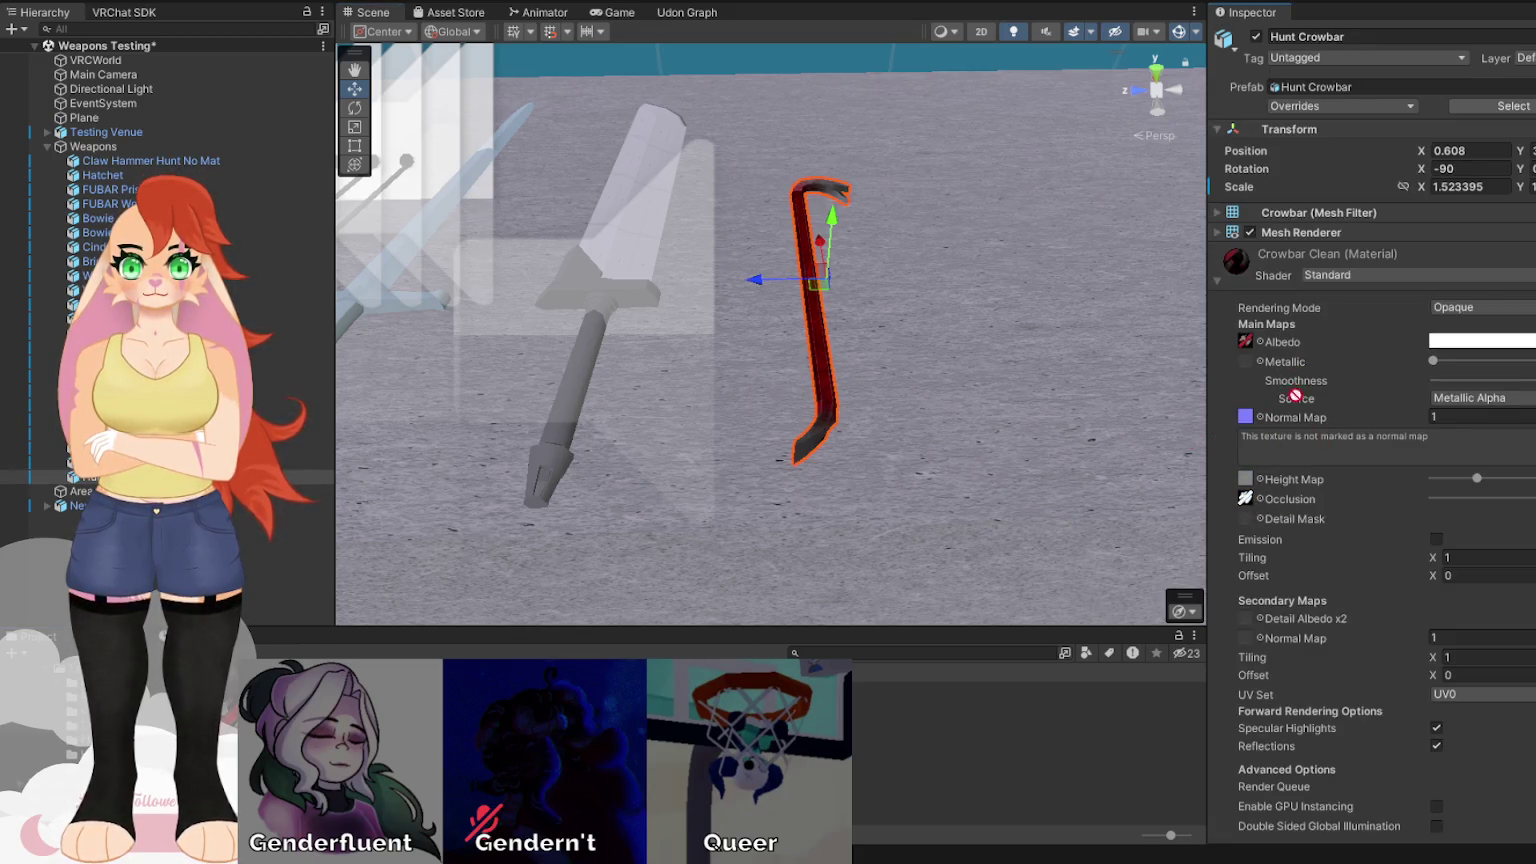
mouse_move(898, 386)
left_mouse_down()
mouse_move(894, 307)
mouse_move(60, 347)
mouse_move(1380, 330)
mouse_move(1150, 285)
mouse_move(1073, 276)
mouse_move(1007, 298)
mouse_move(1086, 347)
mouse_move(1130, 520)
mouse_move(1150, 510)
mouse_move(1141, 412)
mouse_move(919, 326)
mouse_move(531, 343)
mouse_move(376, 323)
mouse_move(1180, 380)
mouse_move(1200, 440)
mouse_move(1334, 502)
mouse_move(1218, 510)
mouse_move(1022, 388)
mouse_move(992, 273)
mouse_move(1008, 277)
left_mouse_up()
Zoom in on the crowbar's hook, then turn the view back out beside the sword.
scroll(1086, 347, "up", 3)
scroll(1145, 460, "up", 3)
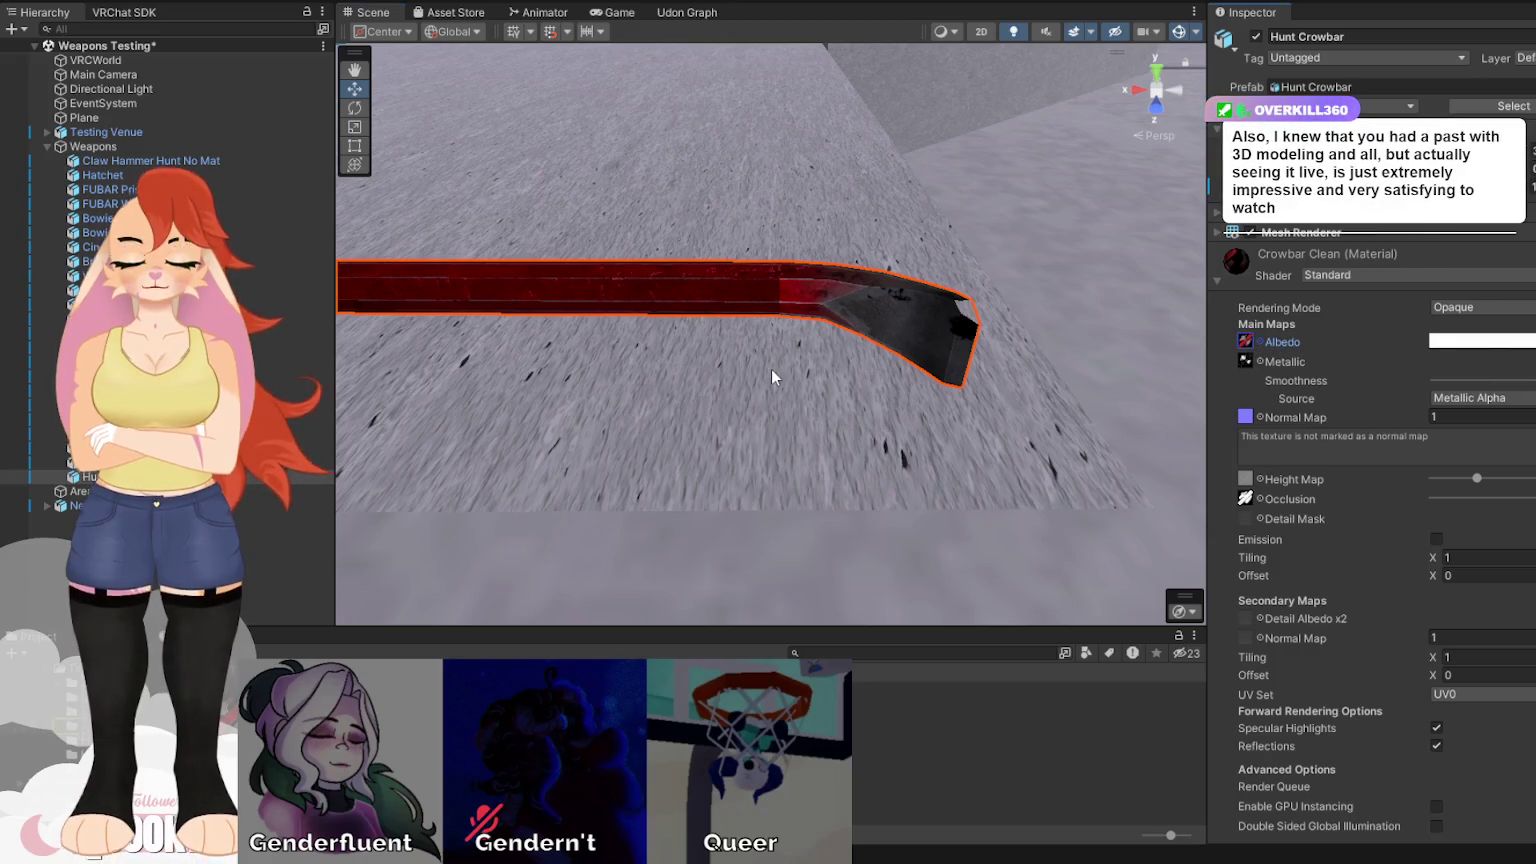
mouse_move(600, 400)
left_mouse_down()
mouse_move(624, 394)
mouse_move(552, 418)
mouse_move(641, 408)
mouse_move(487, 237)
mouse_move(560, 330)
mouse_move(740, 370)
mouse_move(752, 541)
mouse_move(739, 554)
left_mouse_up()
scroll(616, 343, "down", 2)
scroll(725, 355, "up", 2)
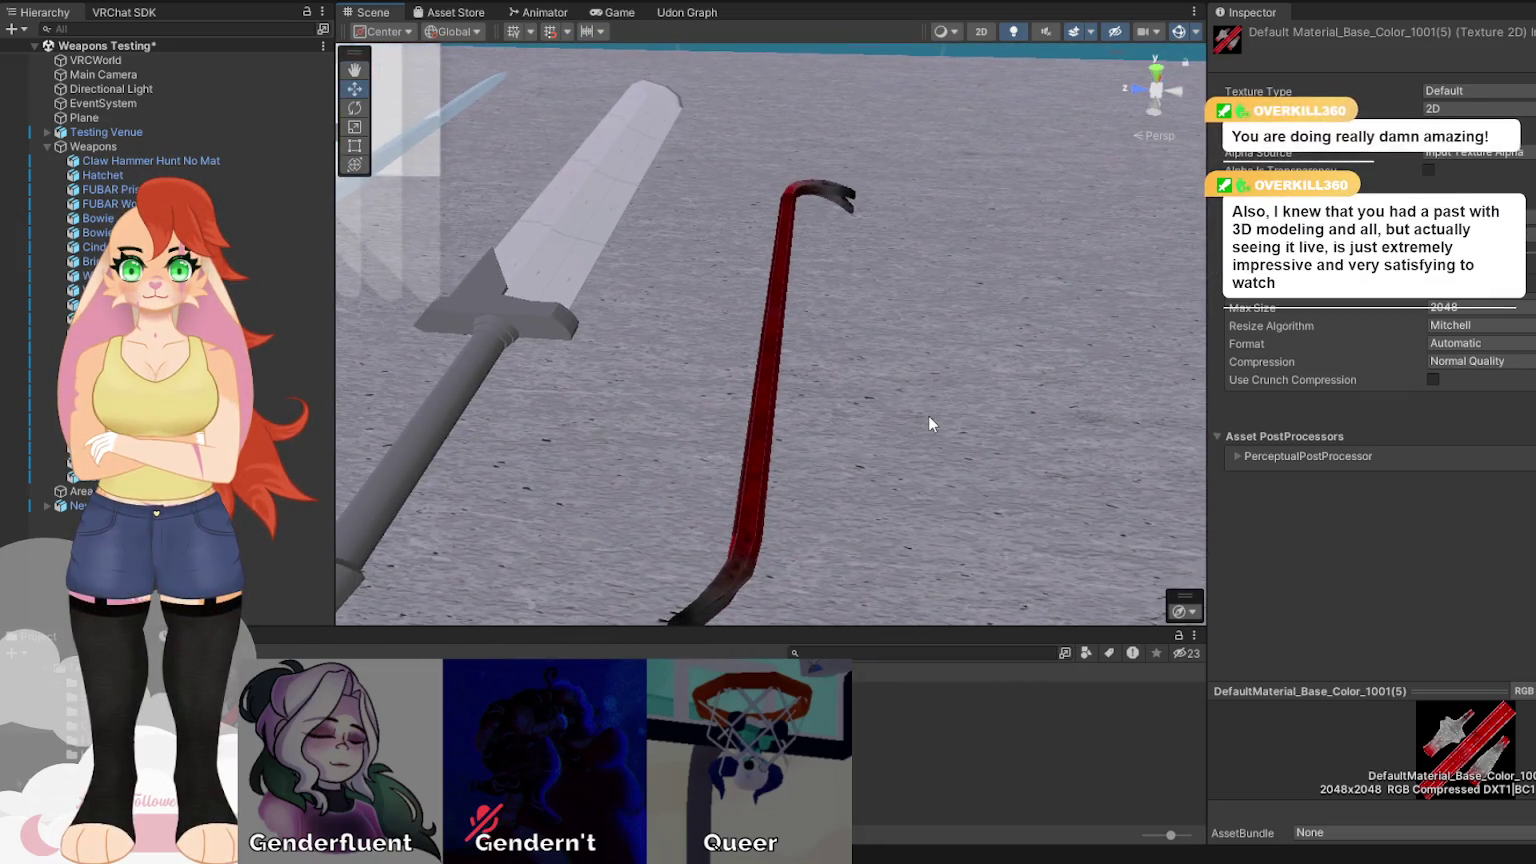
Set the height texture's Max Size to 512 and apply the import settings.
left_click_drag(779, 482, 1301, 394)
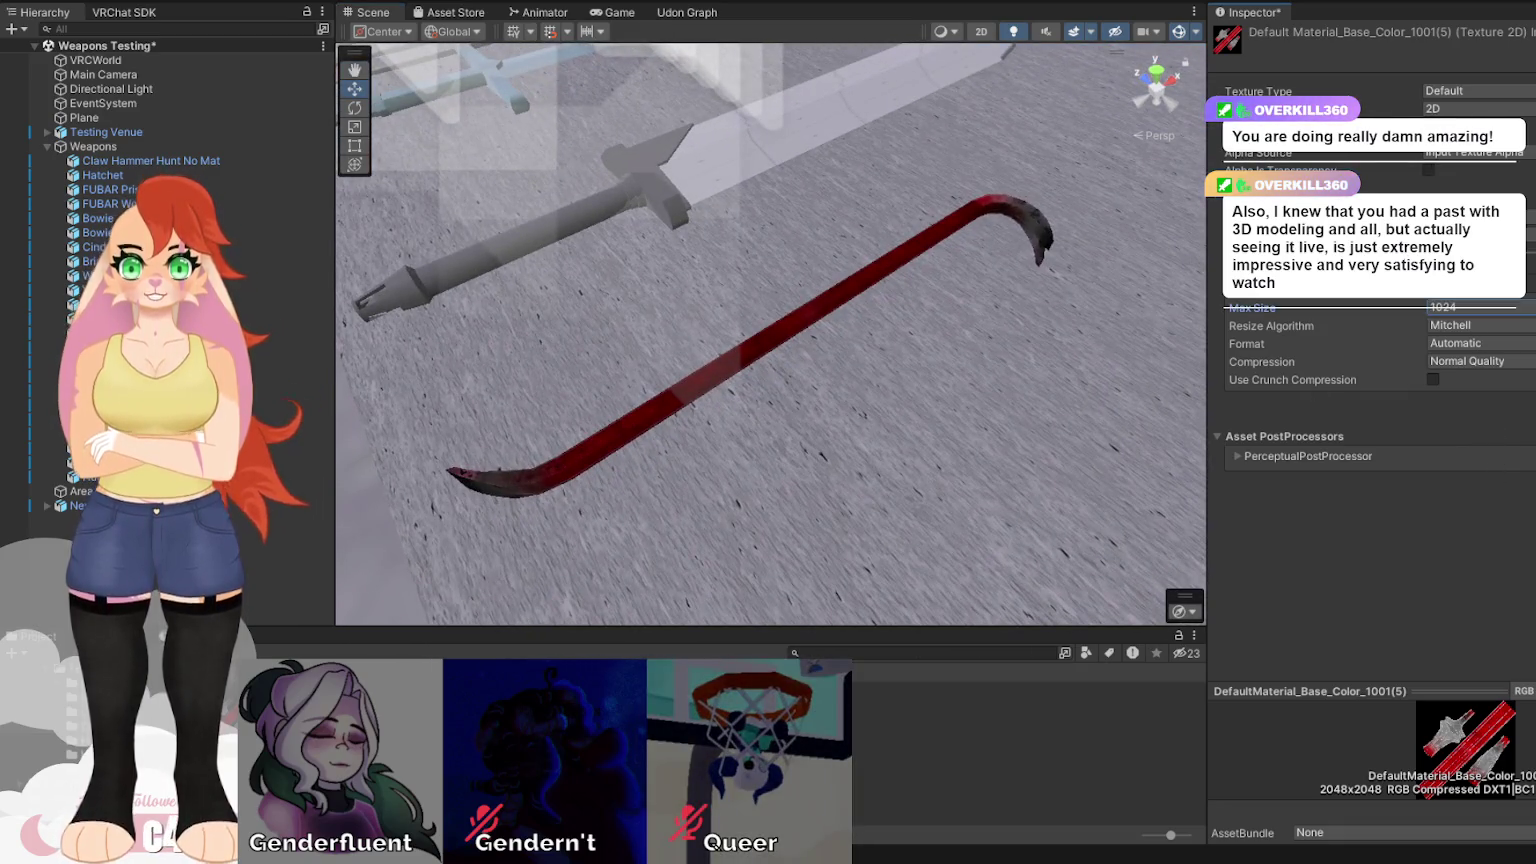
mouse_move(700, 450)
left_mouse_down()
mouse_move(645, 449)
mouse_move(780, 460)
left_mouse_up()
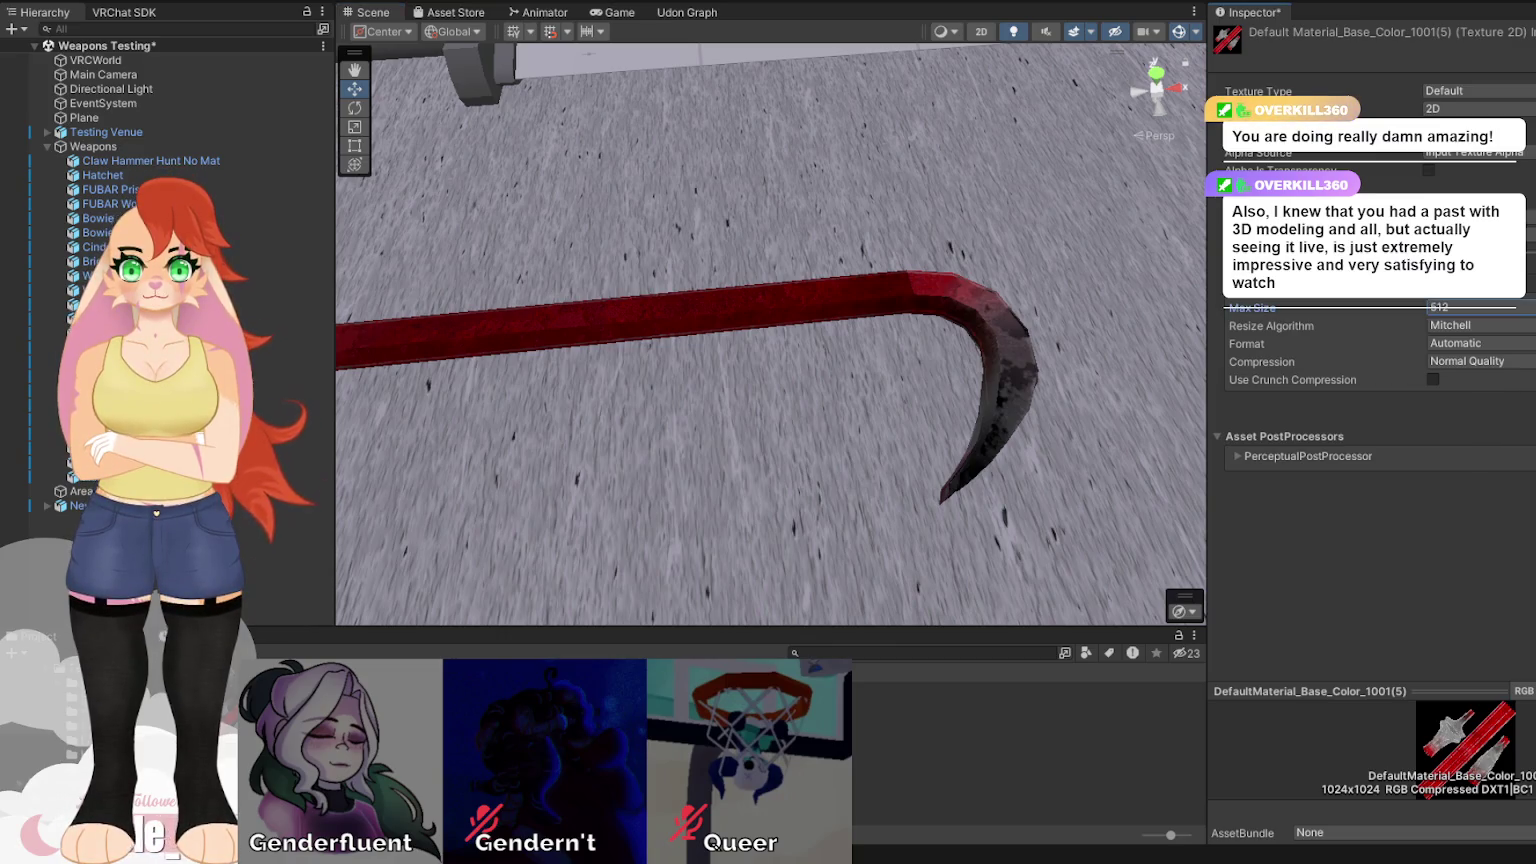
mouse_move(780, 460)
left_mouse_down()
mouse_move(576, 402)
mouse_move(18, 393)
mouse_move(1530, 395)
mouse_move(1480, 396)
left_mouse_up()
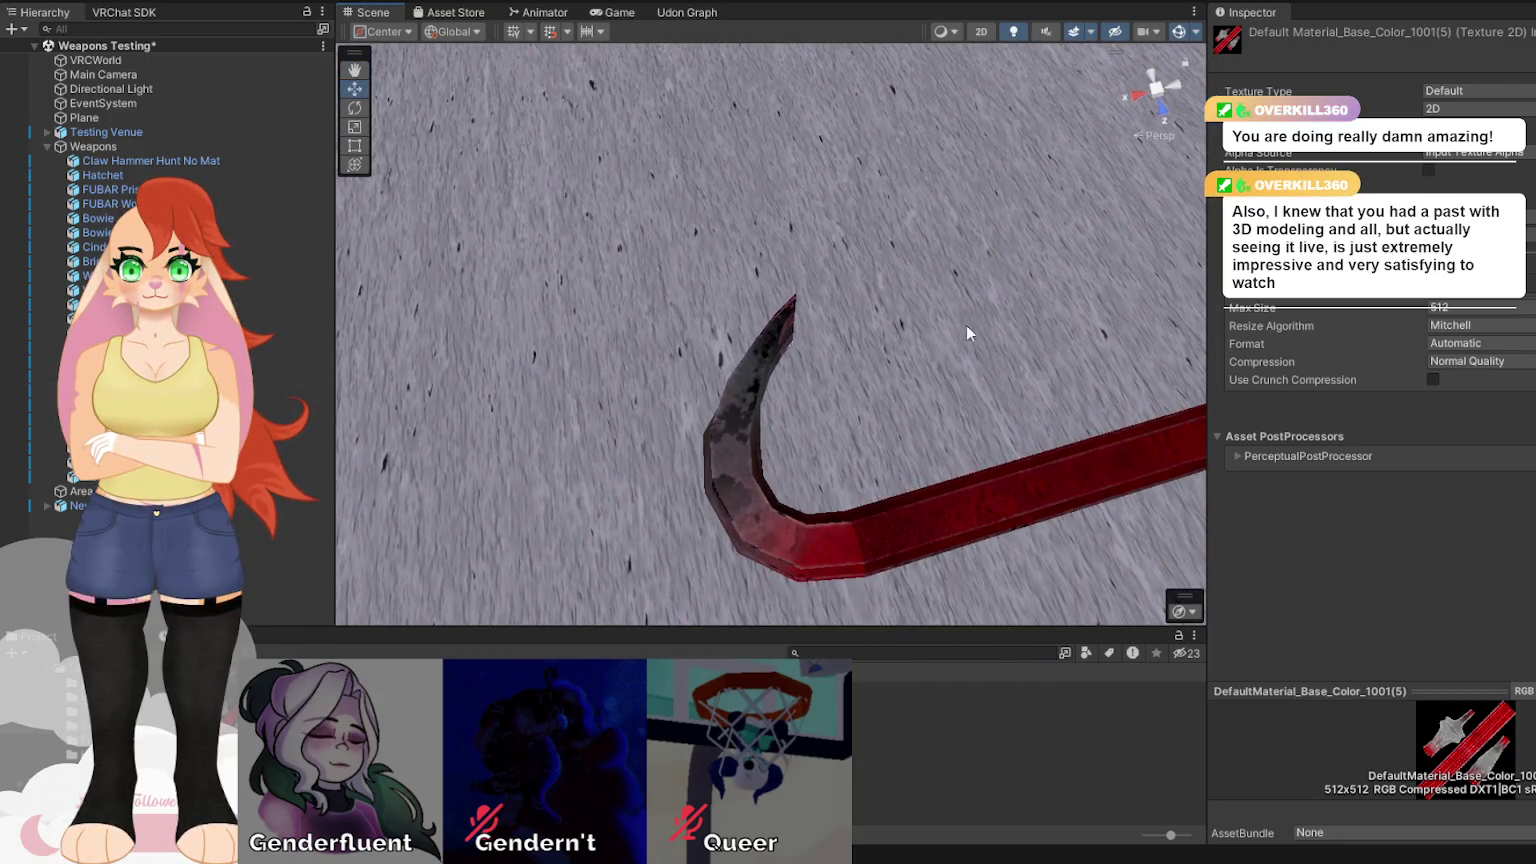
left_click_drag(1356, 307, 1530, 313)
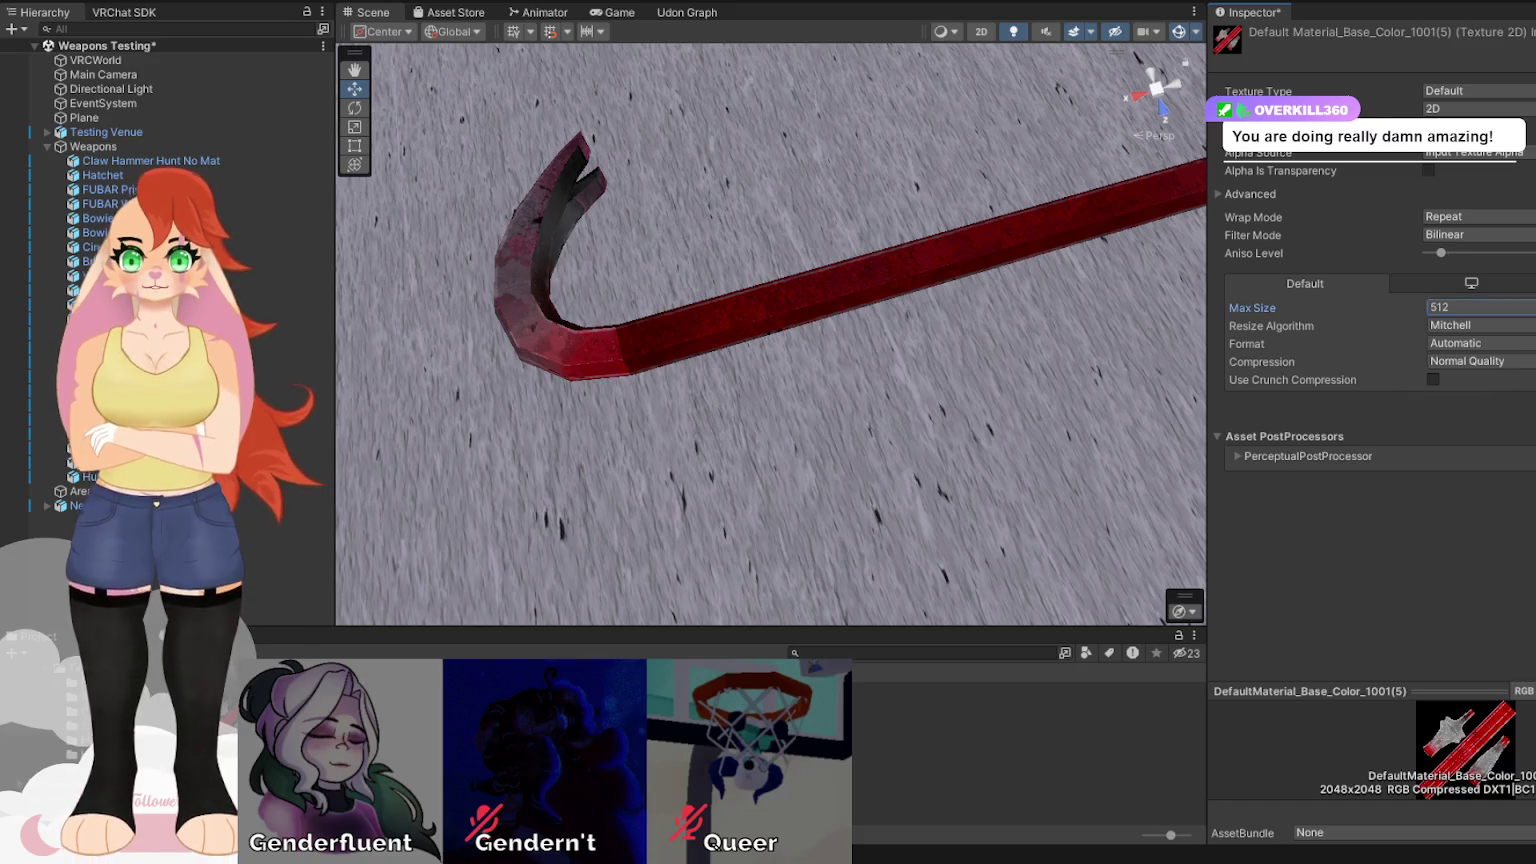
mouse_move(1461, 420)
left_mouse_down()
mouse_move(1520, 418)
mouse_move(295, 326)
mouse_move(1183, 170)
mouse_move(1394, 308)
mouse_move(1318, 416)
left_mouse_up()
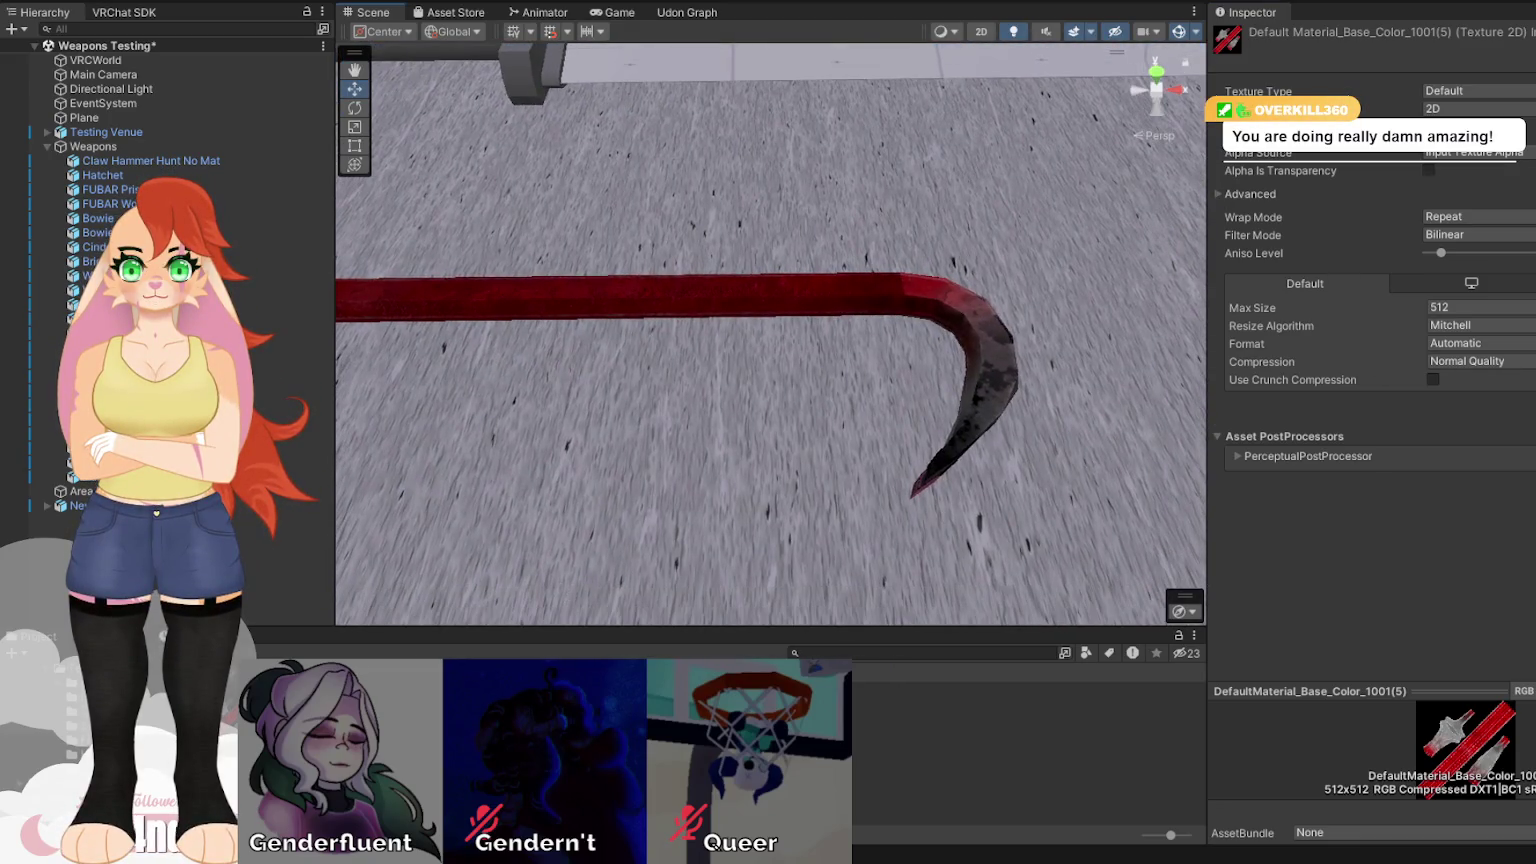
key("Right")
left_click(1470, 271)
left_click(1530, 405)
scroll(691, 275, "down", 2)
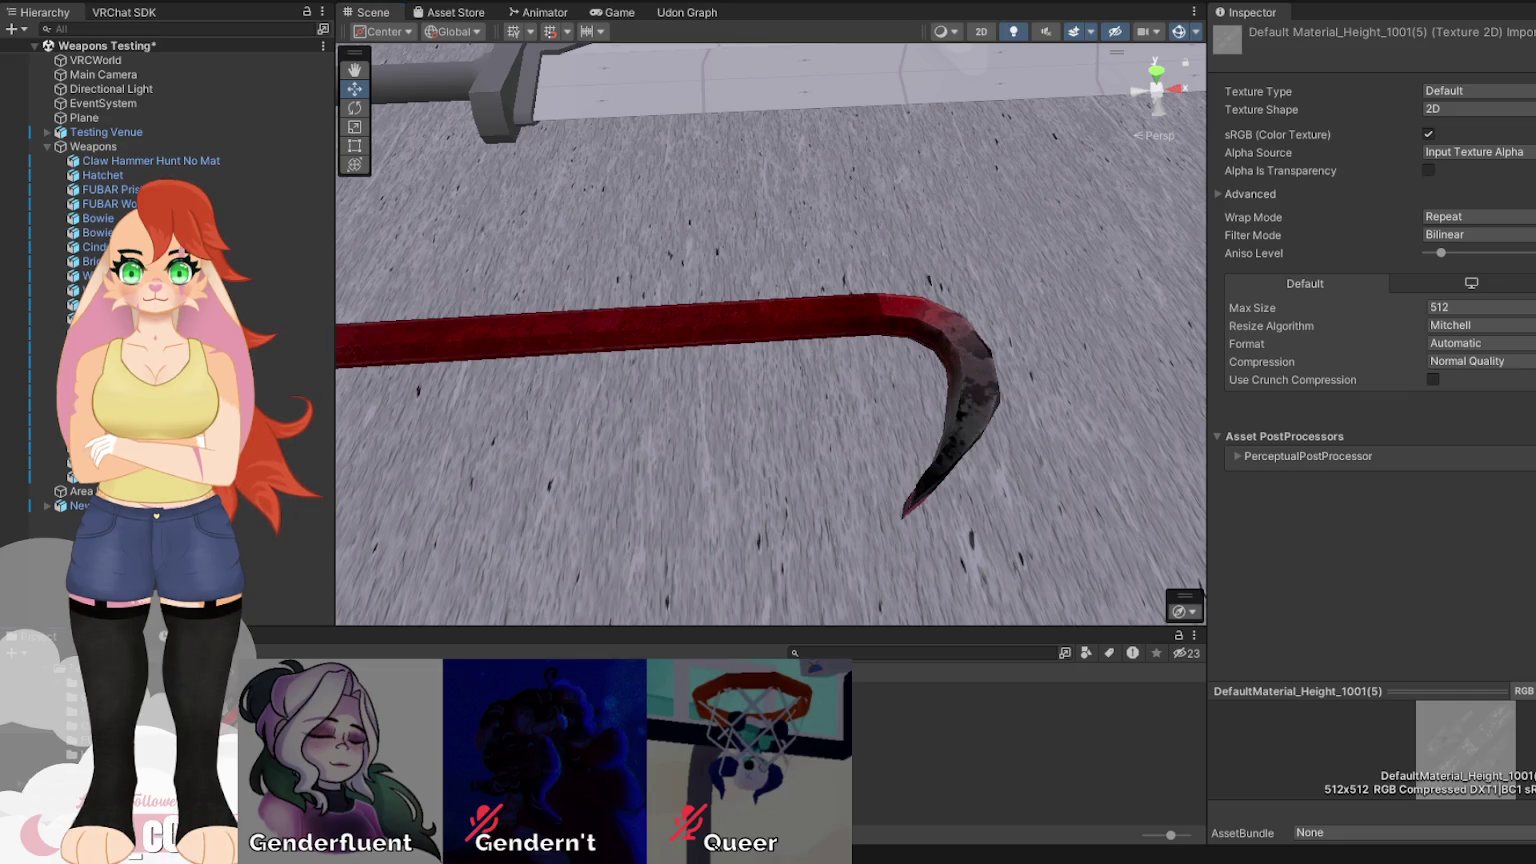
Set the ambient occlusion texture's Max Size to 512.
key("Right")
mouse_move(880, 340)
left_mouse_down()
mouse_move(885, 319)
mouse_move(752, 291)
mouse_move(823, 291)
mouse_move(672, 439)
mouse_move(619, 528)
left_mouse_up()
key("Right")
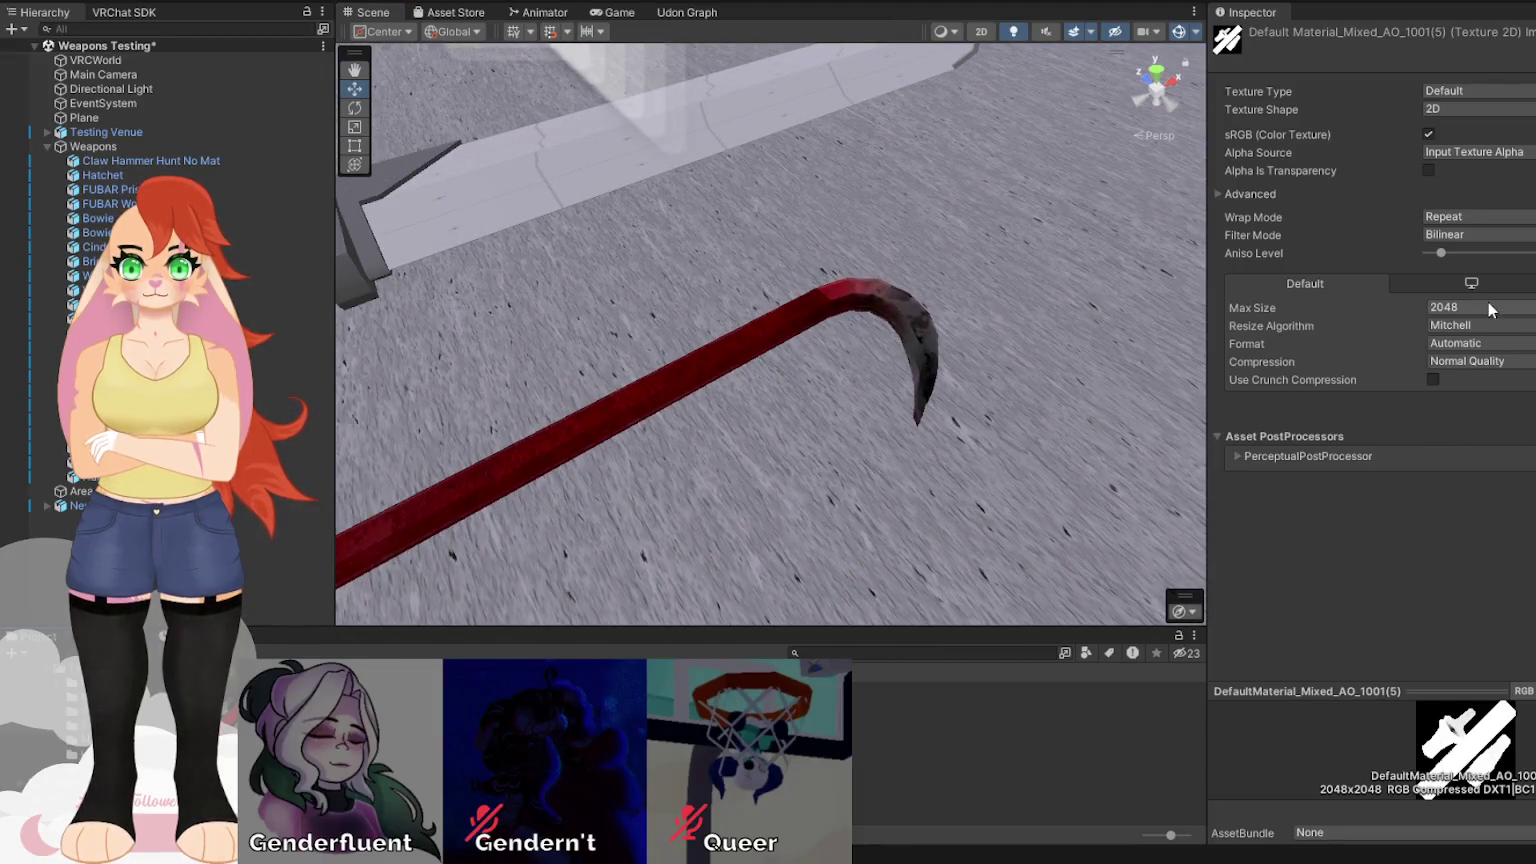
left_click(1480, 307)
left_click(1480, 269)
left_click_drag(720, 380, 659, 406)
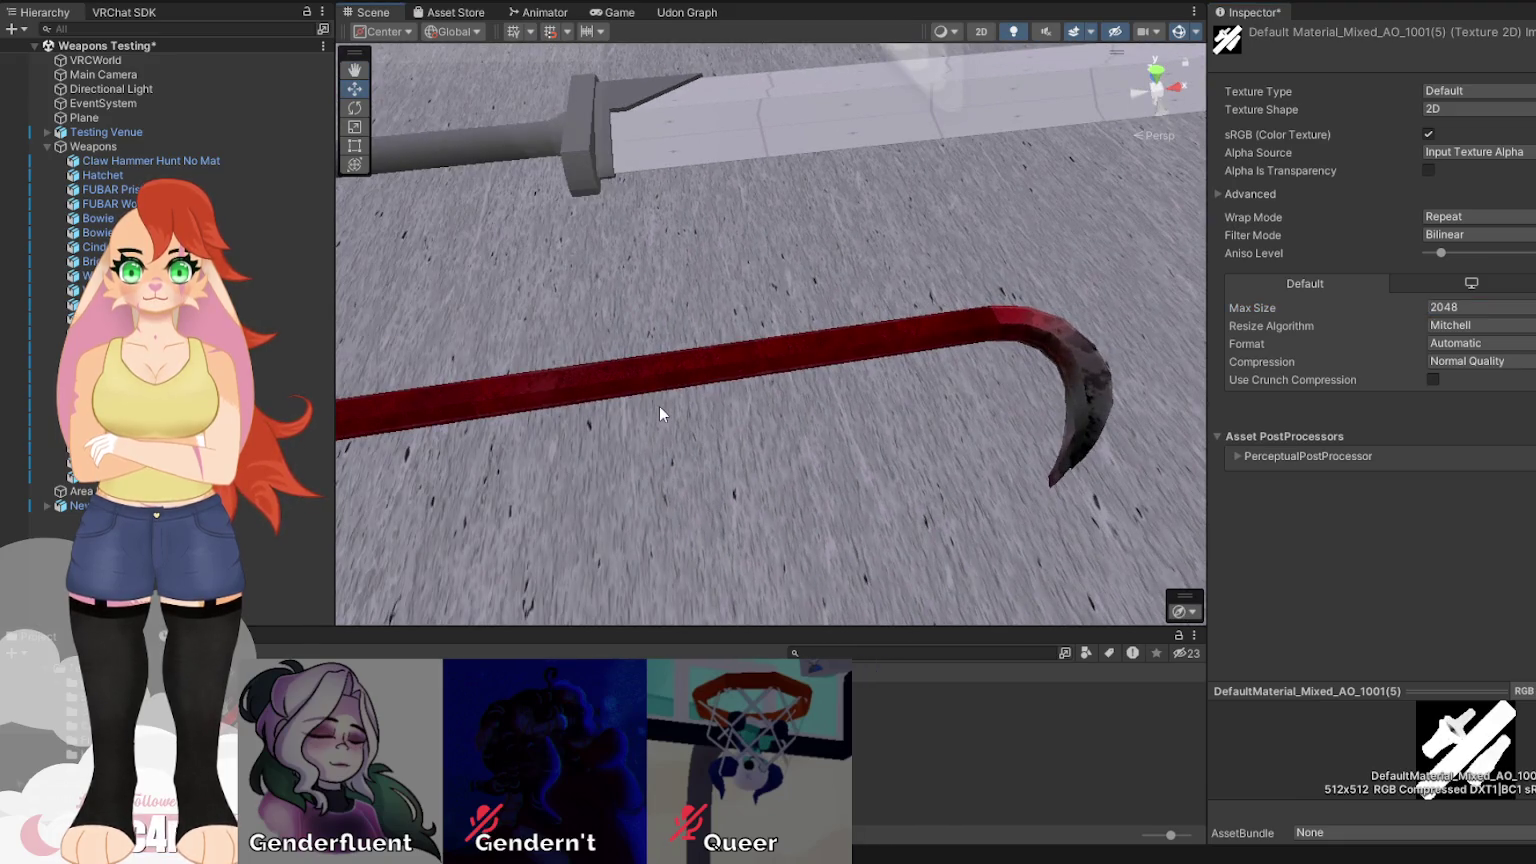
Set the normal map texture's Max Size to 1024.
key("Right")
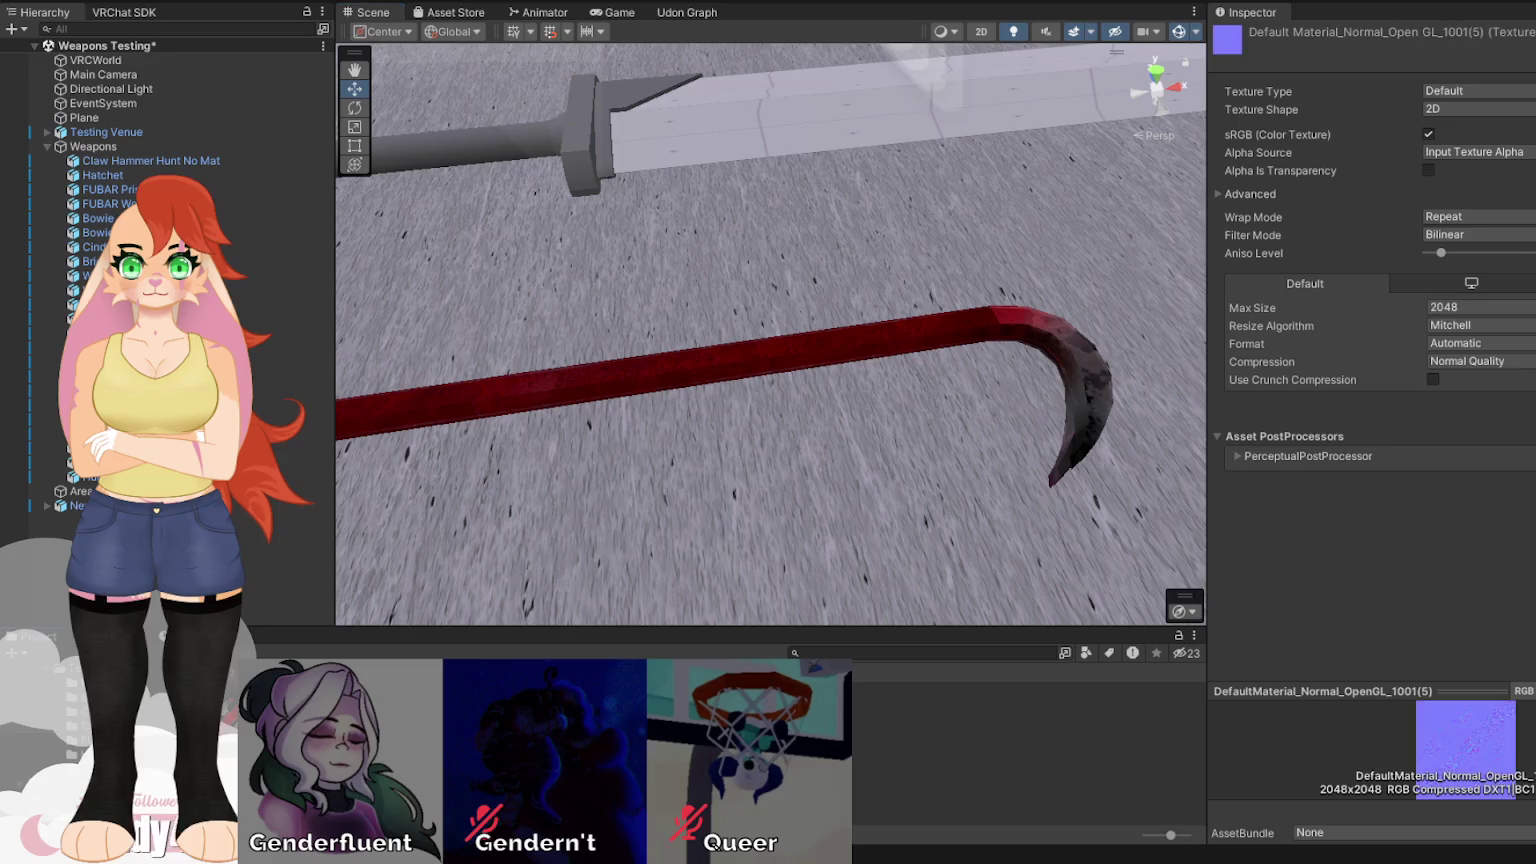
left_click(1480, 307)
left_click(1480, 288)
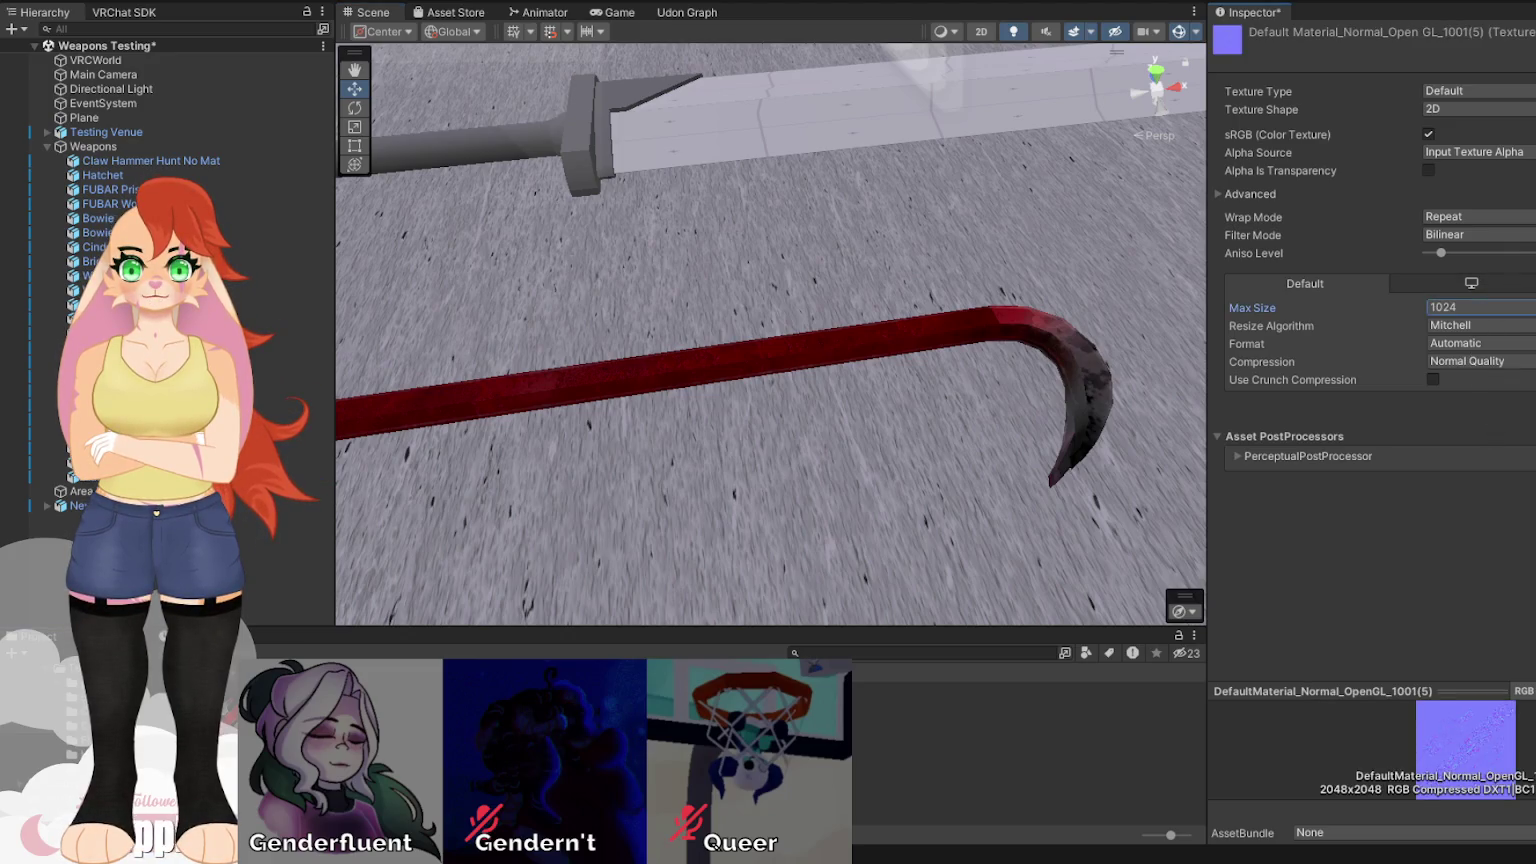
mouse_move(1070, 414)
left_mouse_down()
mouse_move(864, 415)
mouse_move(1224, 367)
mouse_move(1216, 314)
mouse_move(1463, 419)
mouse_move(1223, 161)
mouse_move(1279, 424)
mouse_move(1388, 436)
mouse_move(1454, 407)
mouse_move(1285, 343)
mouse_move(1330, 367)
mouse_move(636, 492)
mouse_move(510, 400)
mouse_move(1027, 520)
mouse_move(833, 576)
mouse_move(720, 333)
mouse_move(792, 372)
mouse_move(731, 418)
mouse_move(906, 575)
mouse_move(1246, 628)
mouse_move(1370, 620)
left_mouse_up()
mouse_move(507, 459)
left_mouse_down()
mouse_move(559, 456)
mouse_move(288, 446)
mouse_move(463, 442)
mouse_move(460, 376)
mouse_move(576, 446)
mouse_move(809, 439)
mouse_move(1480, 498)
mouse_move(1368, 119)
mouse_move(1369, 400)
left_mouse_up()
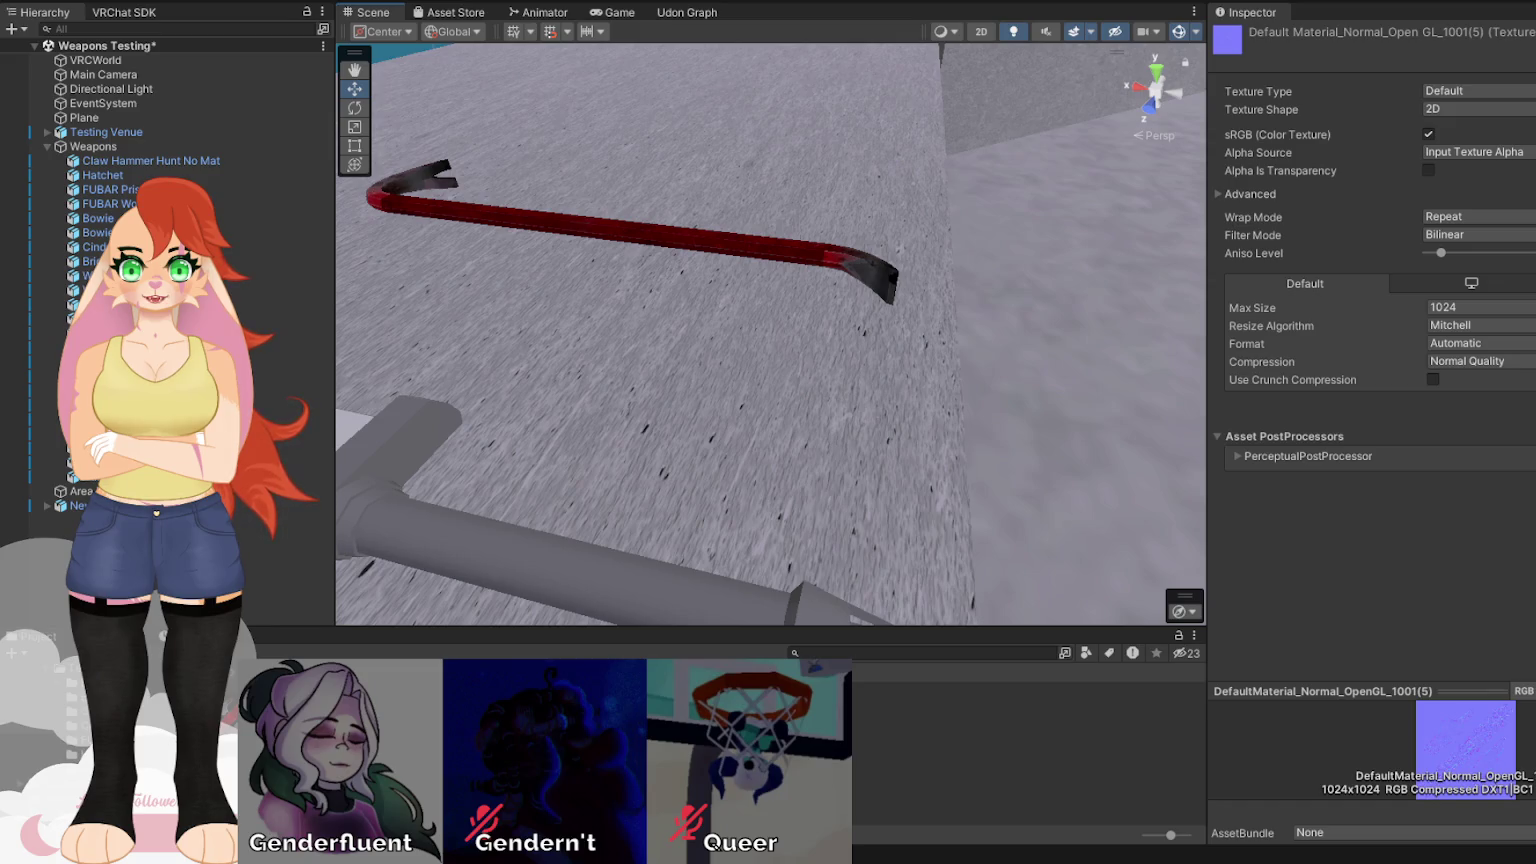
Delete the Hunt Crowbar from the scene and view the remaining weapons.
left_click(712, 247)
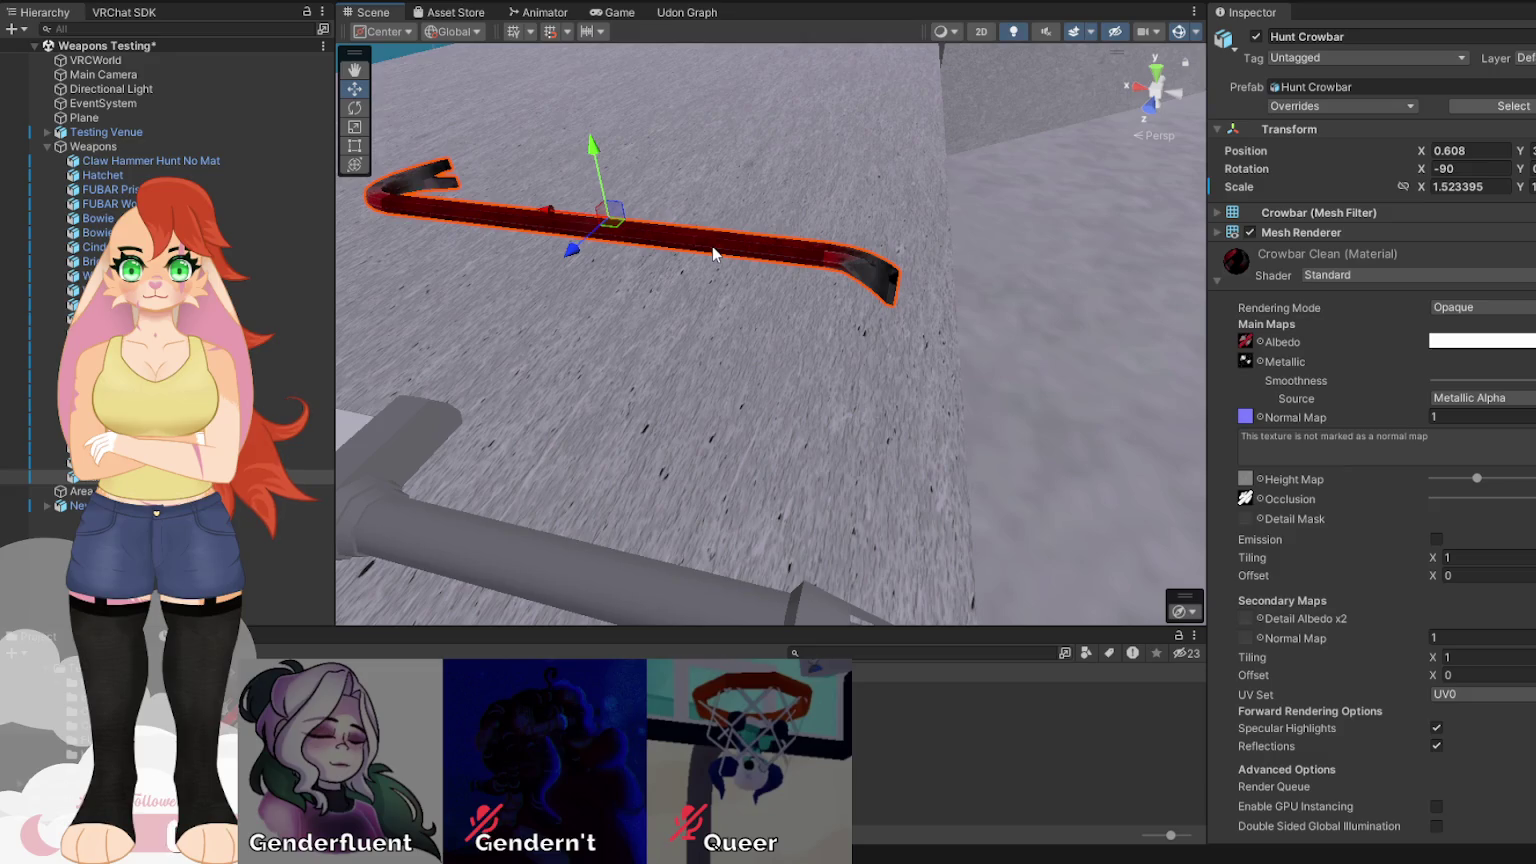
key("Delete")
left_click_drag(770, 330, 700, 315)
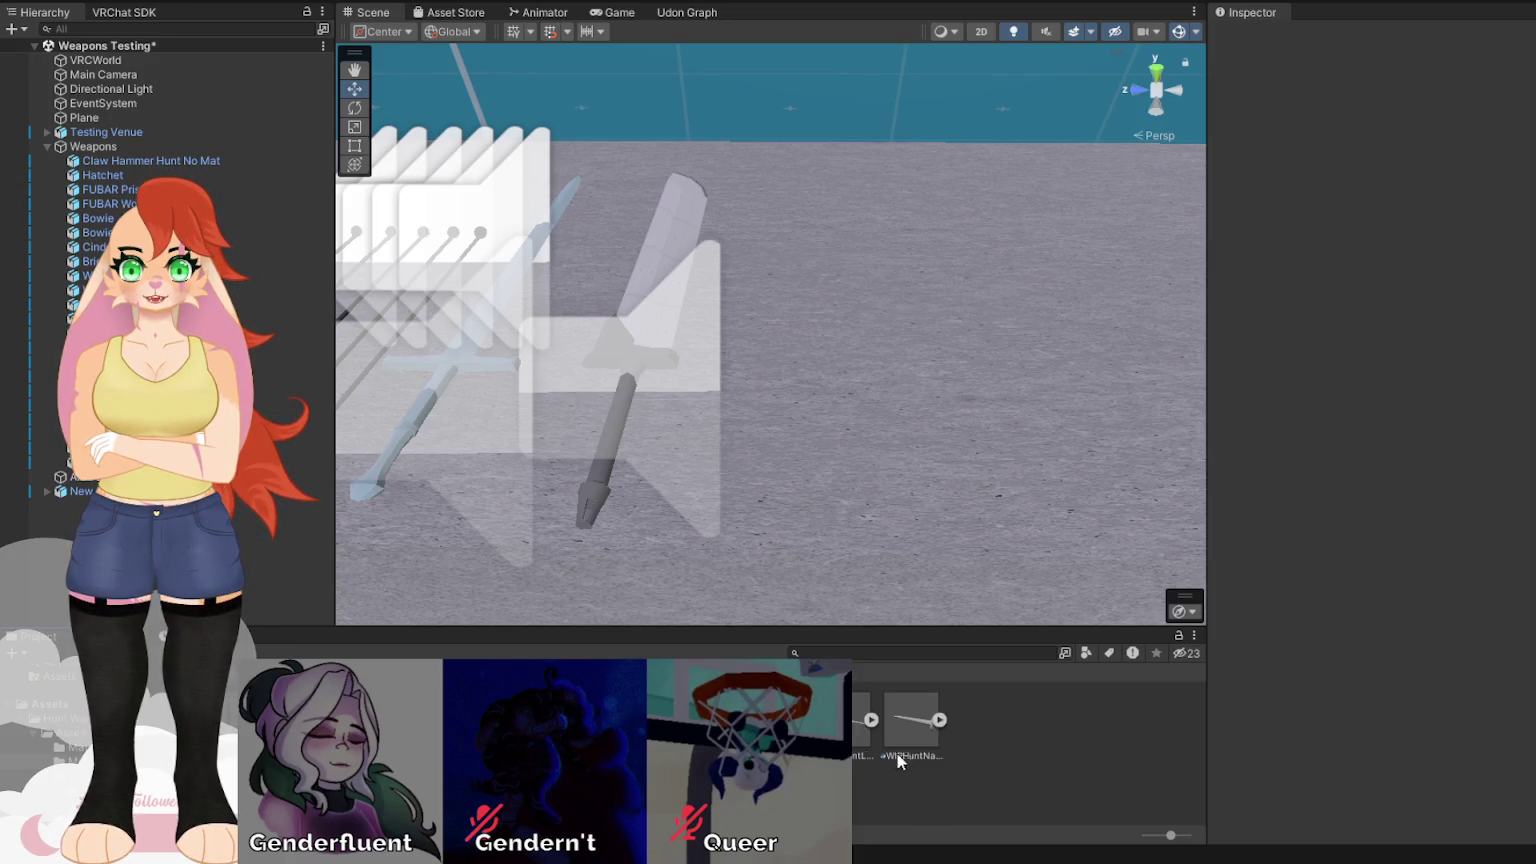
Place the Hunt Crowbar prefab, move it into the Weapons group and raise it above the floor.
left_click_drag(903, 396, 874, 370)
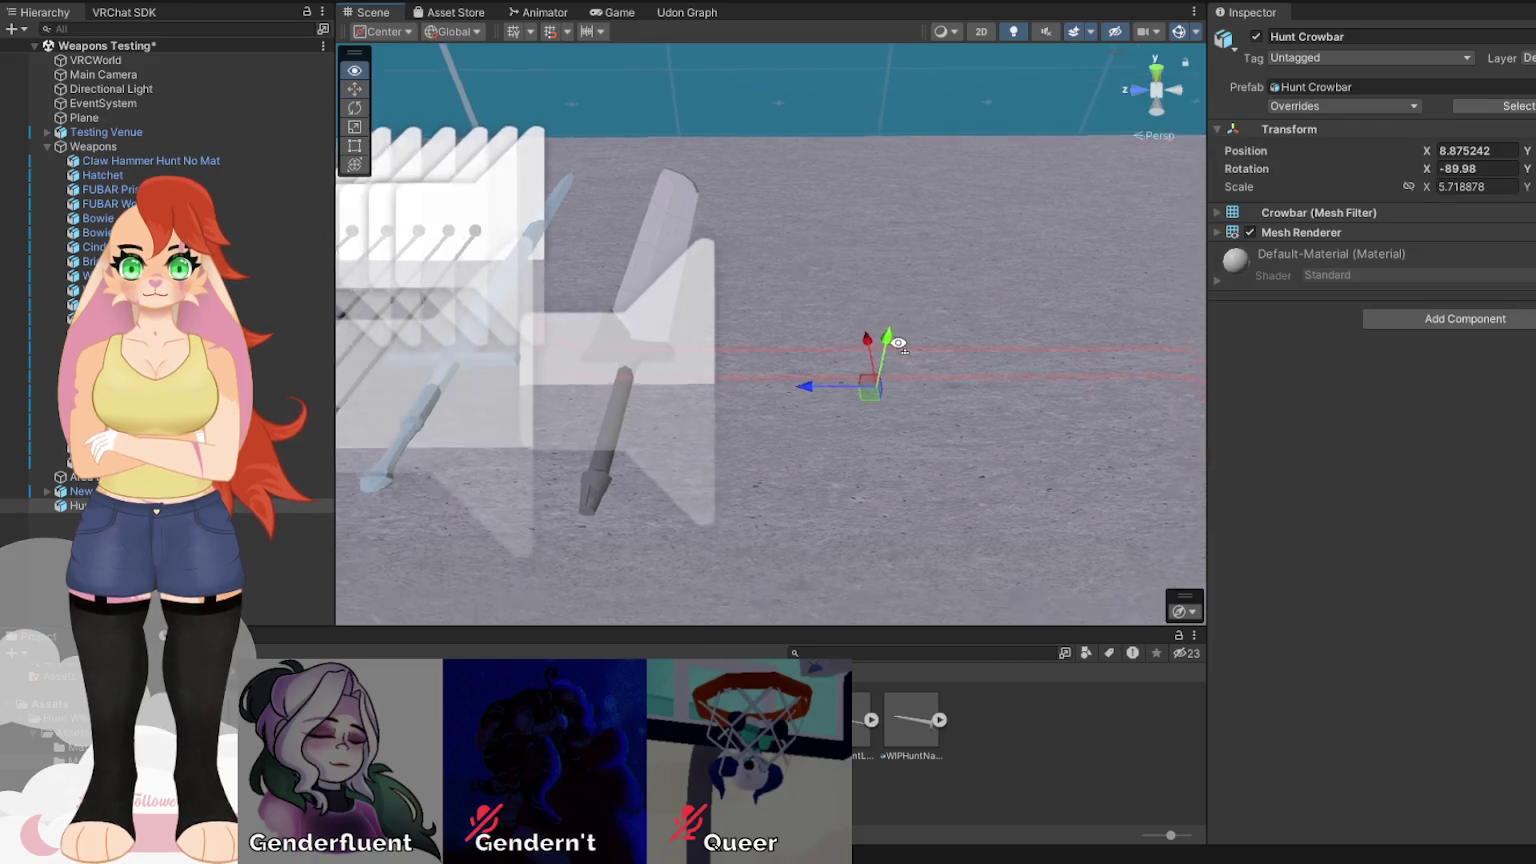
scroll(800, 390, "down", 3)
mouse_move(78, 505)
left_mouse_down()
mouse_move(100, 112)
mouse_move(95, 148)
left_mouse_up()
mouse_move(818, 373)
left_mouse_down()
mouse_move(828, 244)
mouse_move(838, 266)
mouse_move(823, 278)
left_mouse_up()
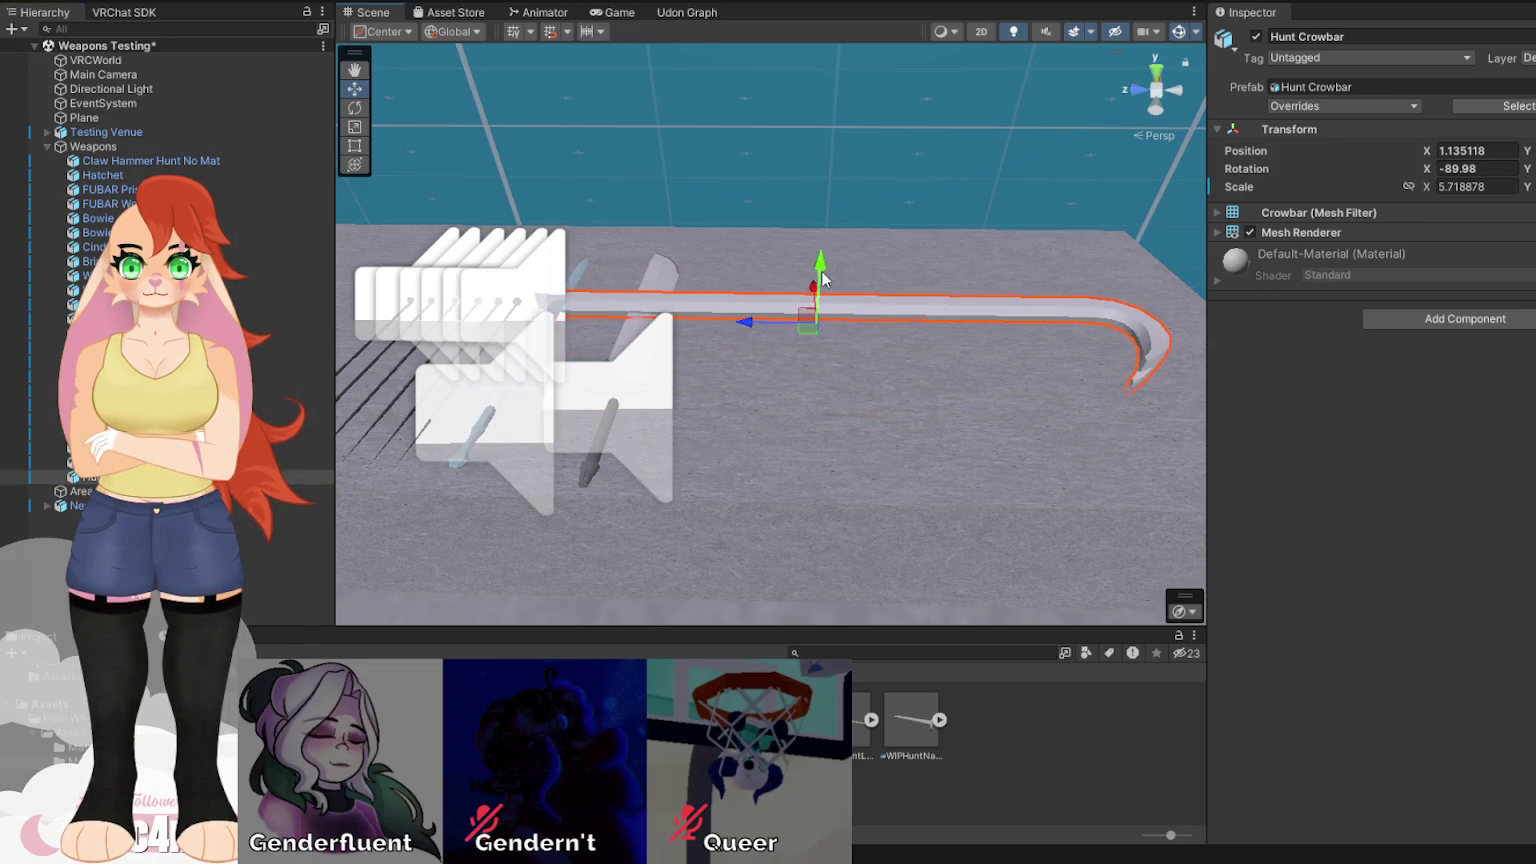
Rotate the crowbar upright, scale it to about 3.51, and show the weapon materials folder.
key("e")
mouse_move(767, 358)
left_mouse_down()
mouse_move(936, 384)
mouse_move(902, 352)
left_mouse_up()
key("r")
mouse_move(817, 322)
left_mouse_down()
mouse_move(800, 380)
mouse_move(943, 315)
mouse_move(761, 346)
mouse_move(561, 330)
mouse_move(780, 357)
mouse_move(895, 345)
mouse_move(847, 374)
mouse_move(1031, 372)
mouse_move(934, 388)
left_mouse_up()
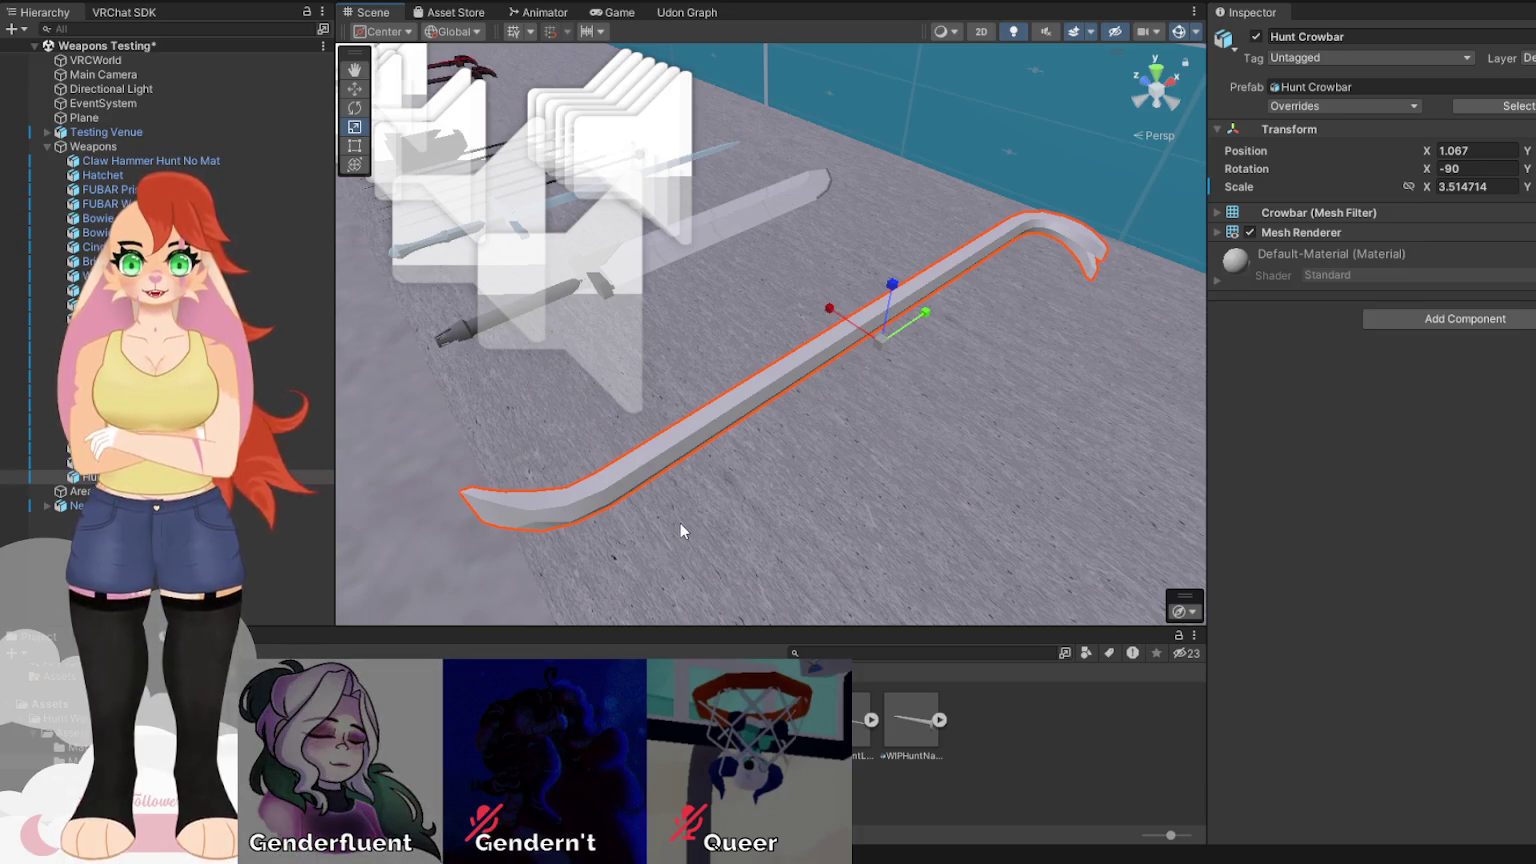
left_click(75, 747)
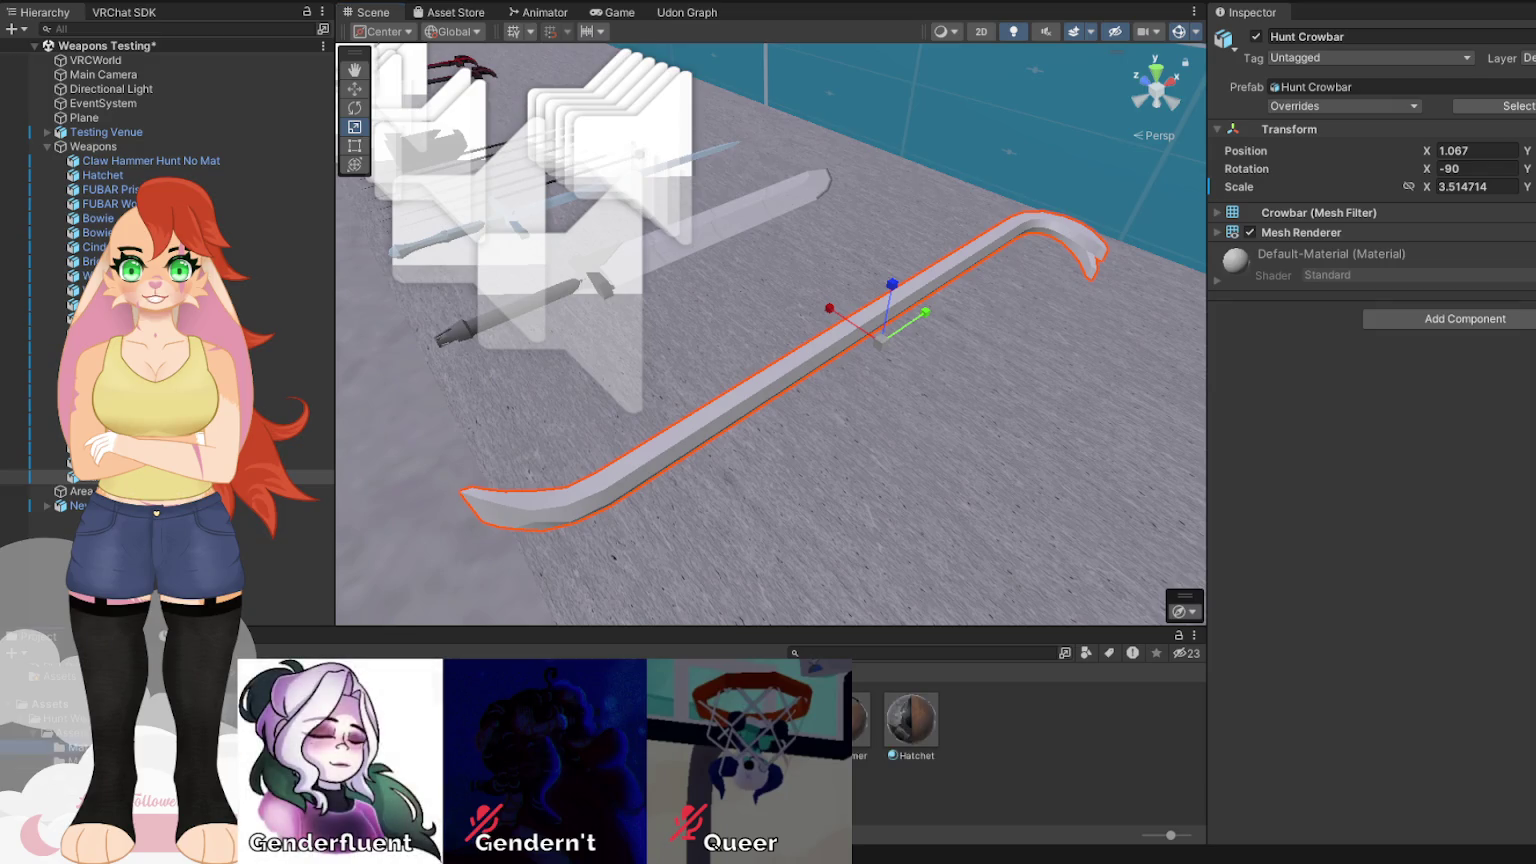
Drop the Crowbar Clean material onto the Hunt Crowbar and orbit in close to inspect it.
mouse_move(760, 720)
left_mouse_down()
mouse_move(600, 495)
mouse_move(589, 502)
mouse_move(685, 533)
mouse_move(651, 569)
mouse_move(640, 560)
mouse_move(674, 506)
mouse_move(660, 520)
mouse_move(700, 550)
mouse_move(948, 528)
mouse_move(871, 518)
mouse_move(905, 560)
mouse_move(897, 573)
mouse_move(670, 545)
left_mouse_up()
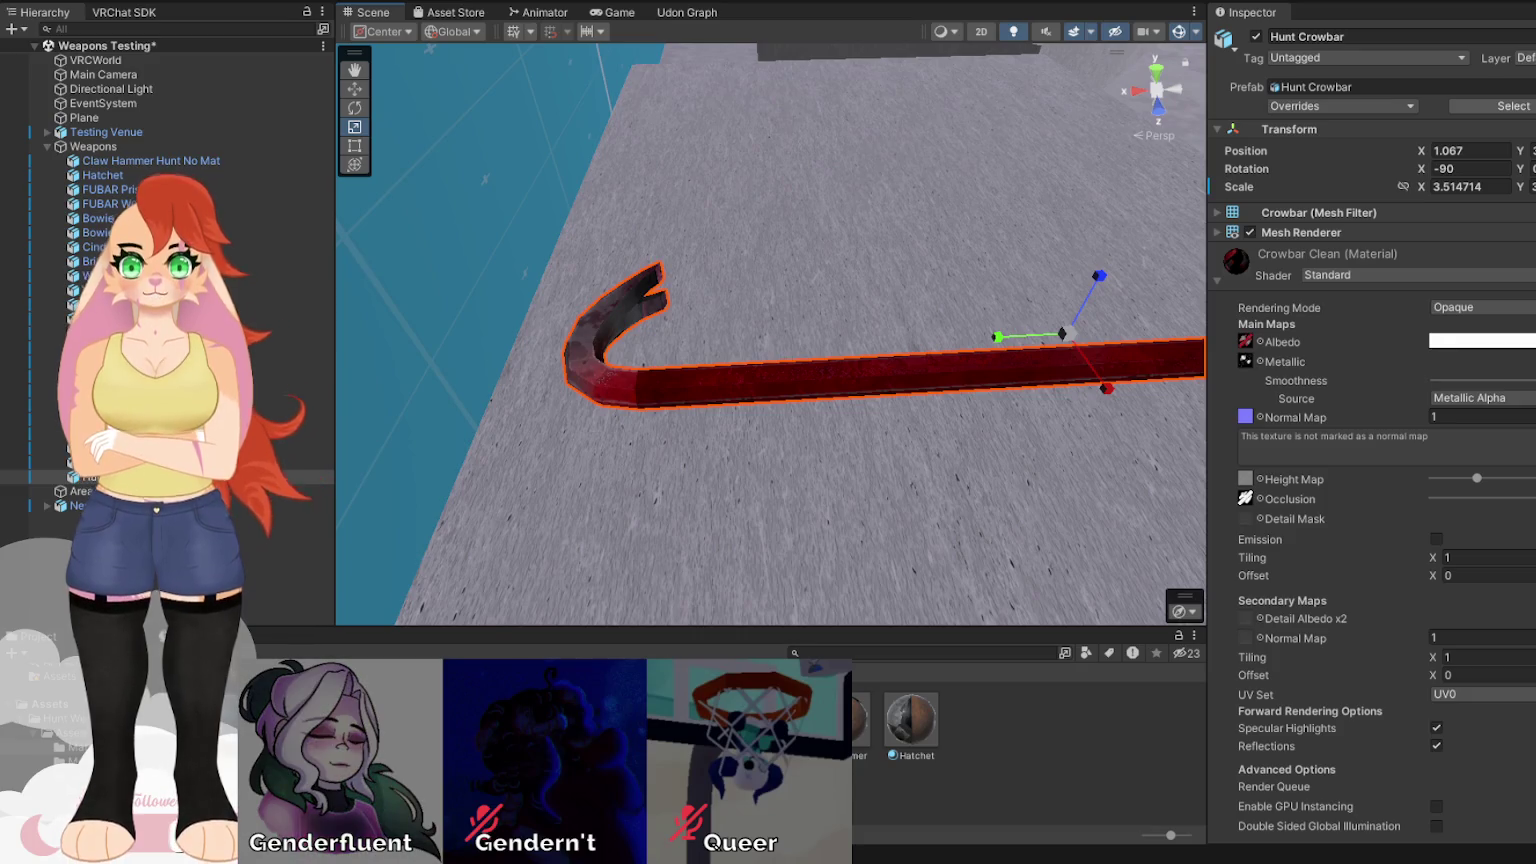
mouse_move(743, 80)
left_mouse_down()
mouse_move(587, 268)
mouse_move(745, 319)
mouse_move(743, 360)
mouse_move(802, 387)
mouse_move(12, 444)
mouse_move(636, 512)
mouse_move(625, 527)
mouse_move(484, 476)
mouse_move(440, 540)
left_mouse_up()
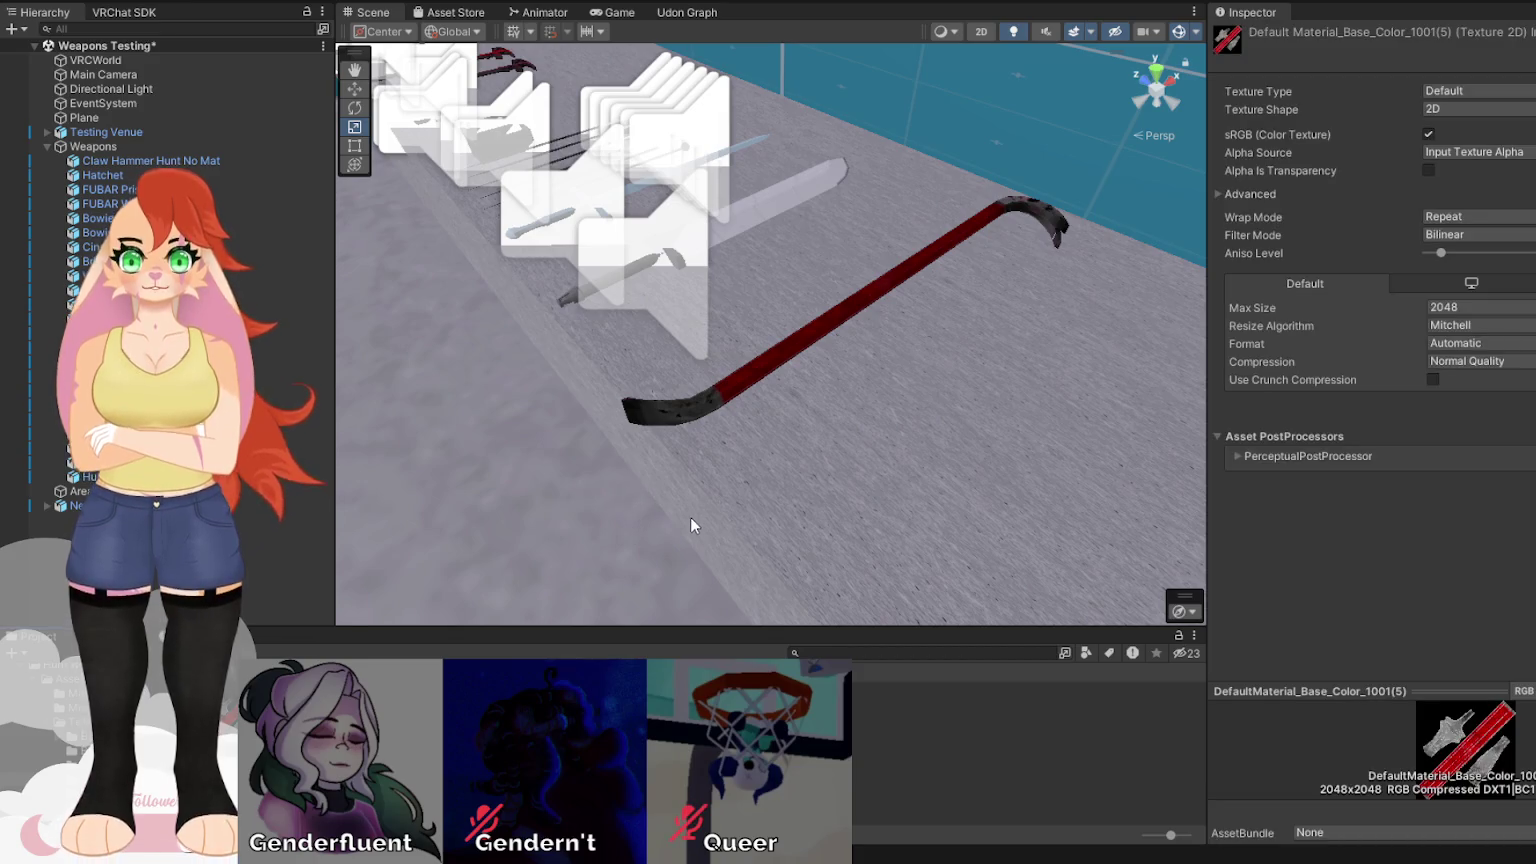
Orbit around the crowbar's paint and hooked end, then open the Base_Color texture's Max Size options.
mouse_move(706, 473)
left_mouse_down()
mouse_move(713, 405)
mouse_move(952, 334)
mouse_move(658, 442)
mouse_move(833, 418)
mouse_move(824, 447)
mouse_move(890, 530)
mouse_move(592, 615)
mouse_move(827, 437)
mouse_move(741, 490)
mouse_move(520, 327)
mouse_move(645, 322)
mouse_move(697, 270)
mouse_move(809, 435)
mouse_move(345, 170)
left_mouse_up()
mouse_move(600, 300)
left_mouse_down()
mouse_move(816, 317)
mouse_move(998, 295)
mouse_move(880, 335)
mouse_move(950, 419)
left_mouse_up()
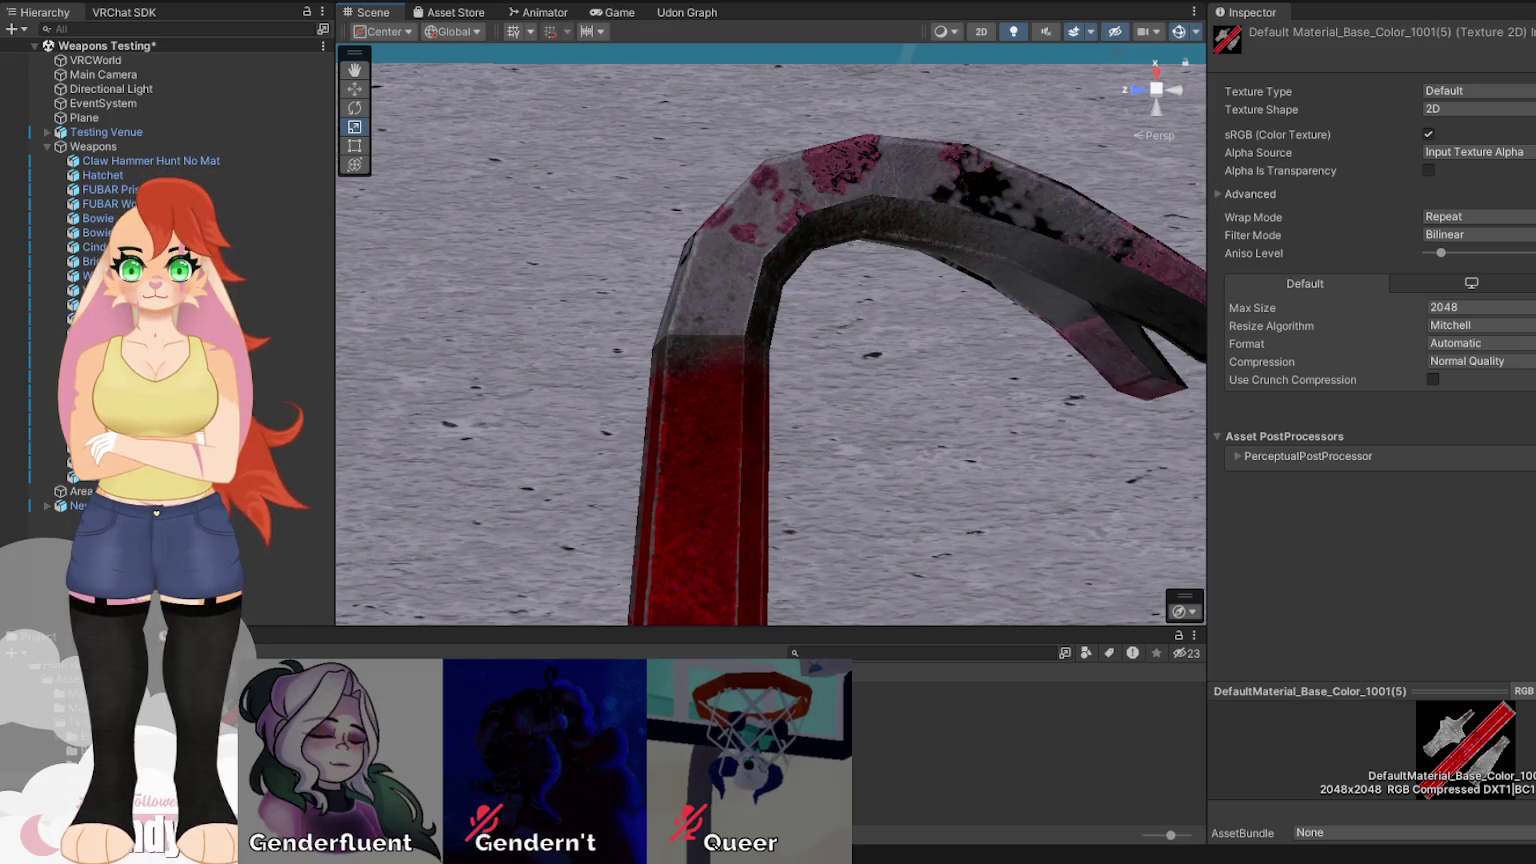
mouse_move(830, 345)
left_mouse_down()
mouse_move(846, 313)
mouse_move(870, 320)
mouse_move(720, 430)
left_mouse_up()
left_click(1477, 313)
Set the Base Color texture's Max Size to 512, then to 1024, applying each.
left_click(1514, 415)
left_click(1525, 404)
left_click(1462, 307)
left_click(1469, 433)
left_click(1527, 404)
Cap the Height texture at 512 Max Size and apply it.
key("Down")
left_click(1480, 307)
left_click(1488, 400)
left_click(1527, 404)
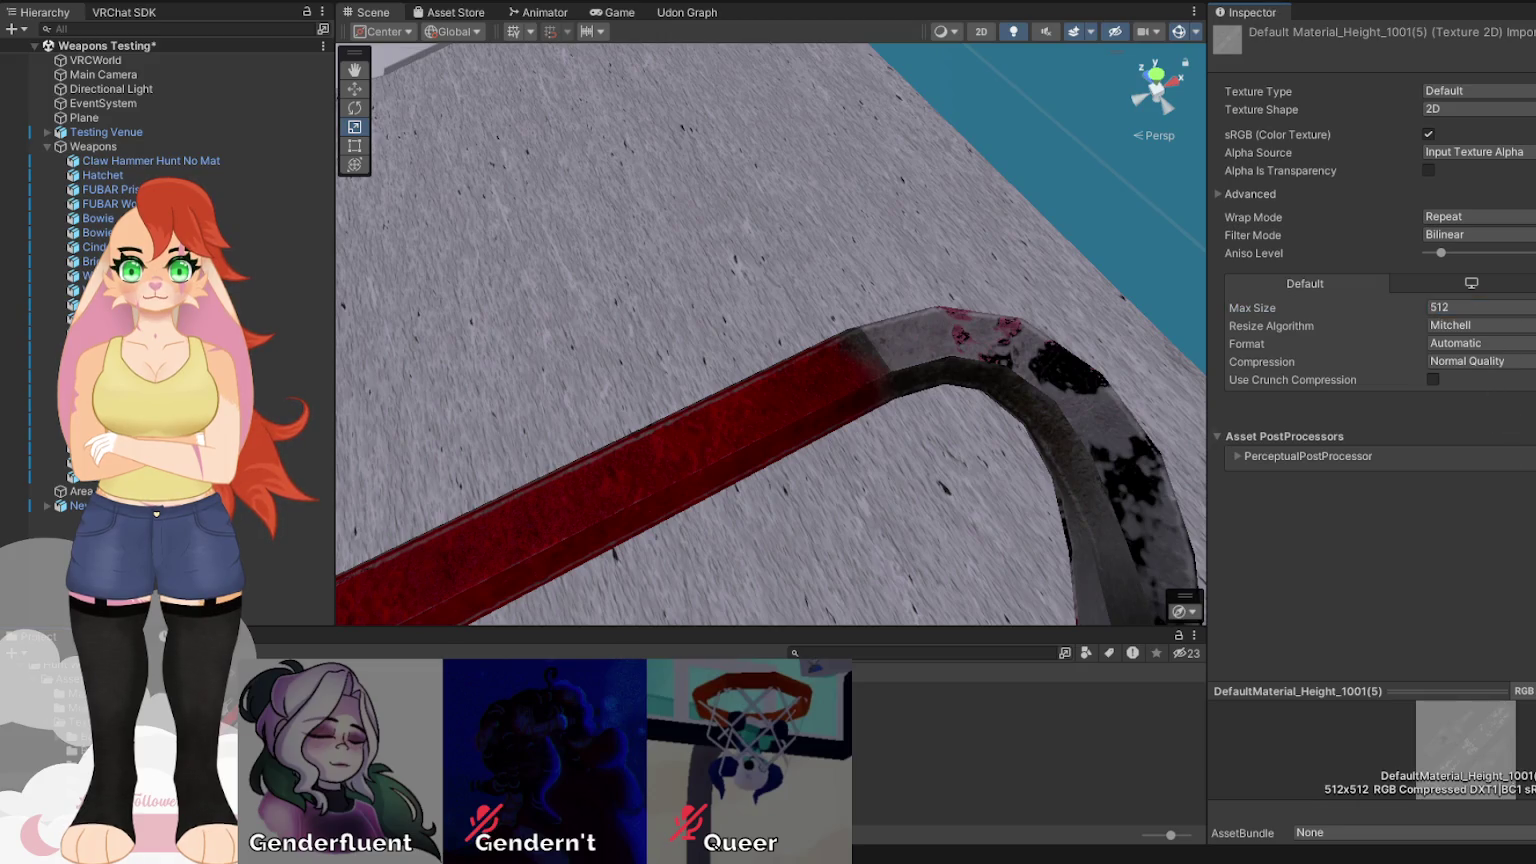
Set the Metallic texture to 512, check the metal, then raise it to 1024.
key("Down")
left_click(1480, 307)
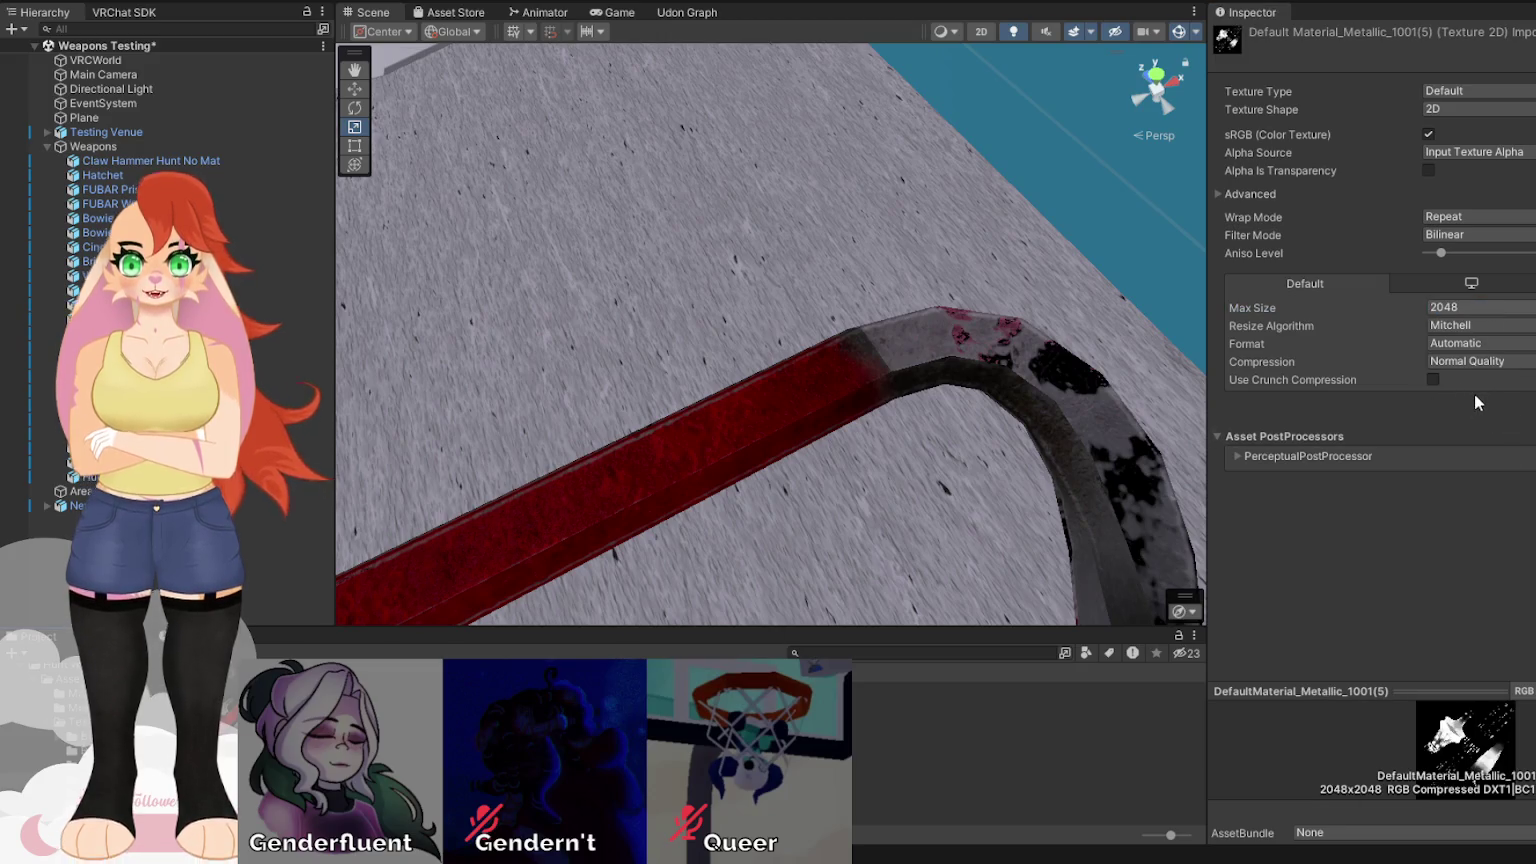
left_click(1487, 403)
left_click(1527, 404)
mouse_move(901, 444)
left_mouse_down()
mouse_move(1060, 358)
mouse_move(1034, 383)
mouse_move(1050, 440)
left_mouse_up()
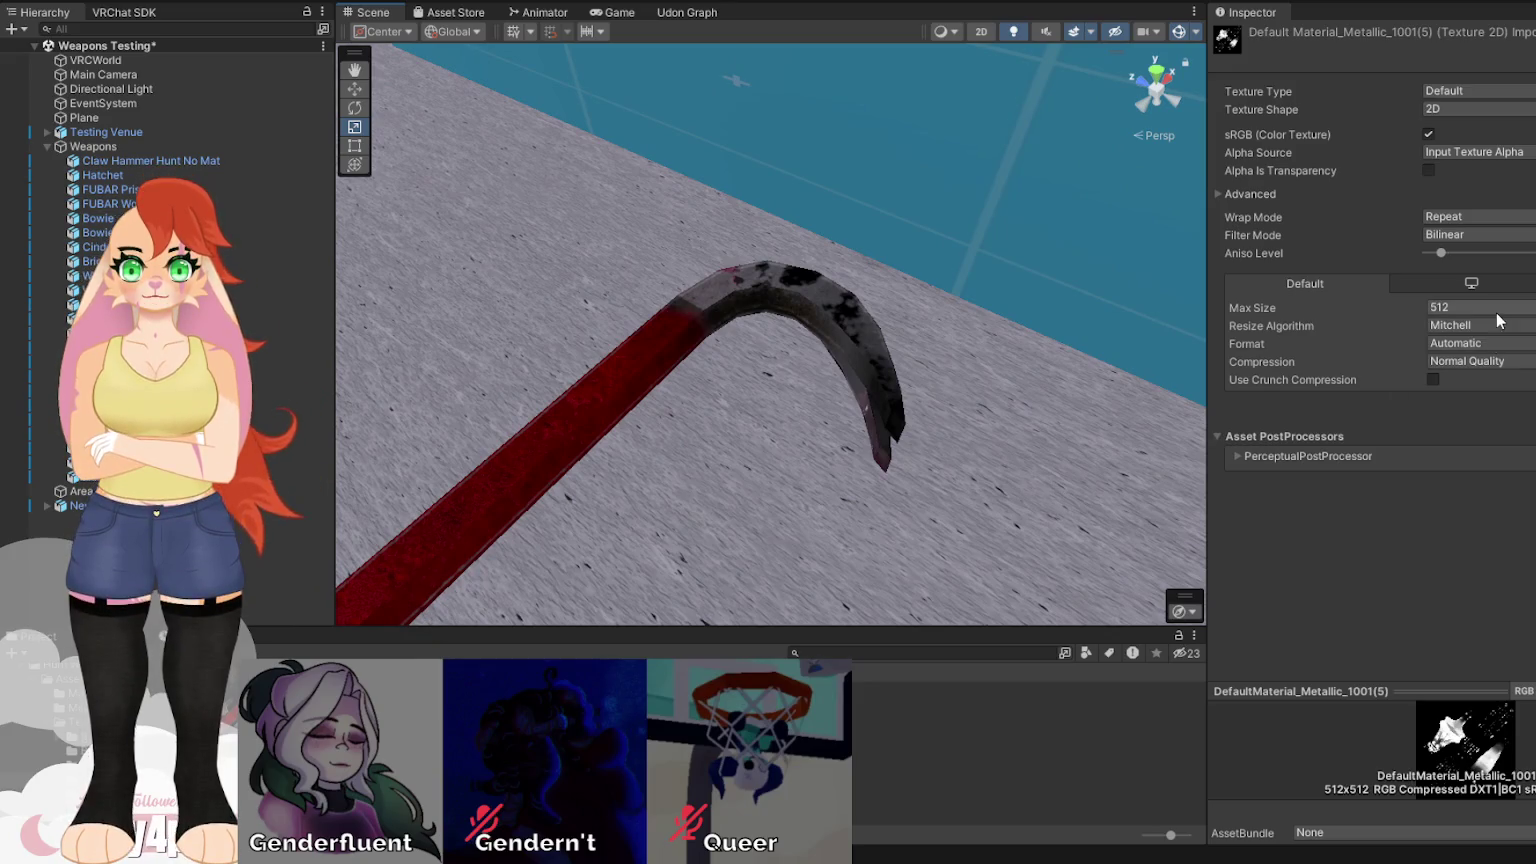
left_click(1470, 310)
left_click(1476, 420)
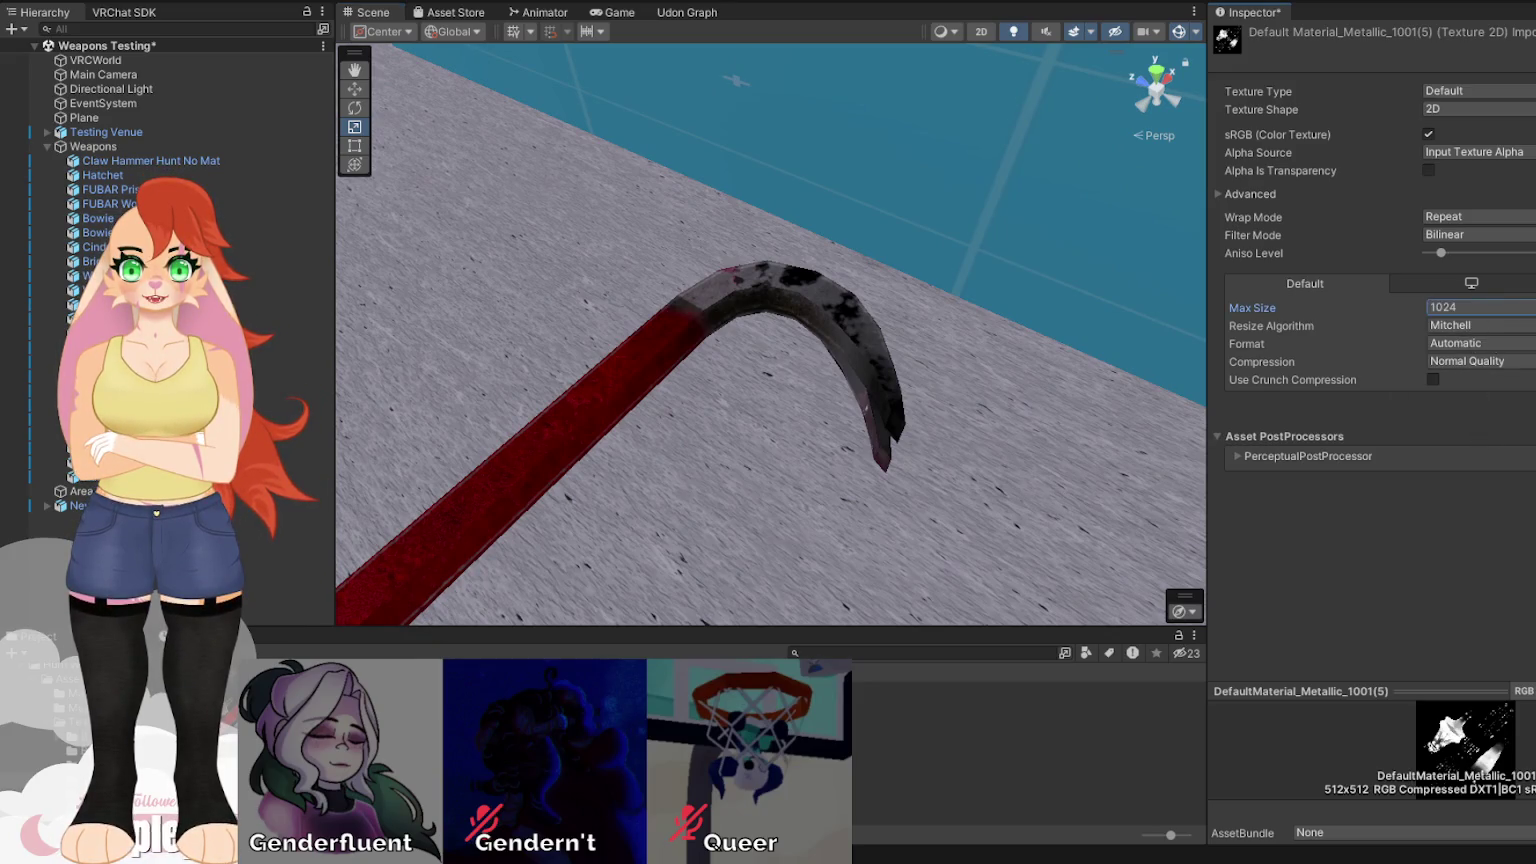
Cap the Mixed AO texture at 512 Max Size.
left_click(84, 700)
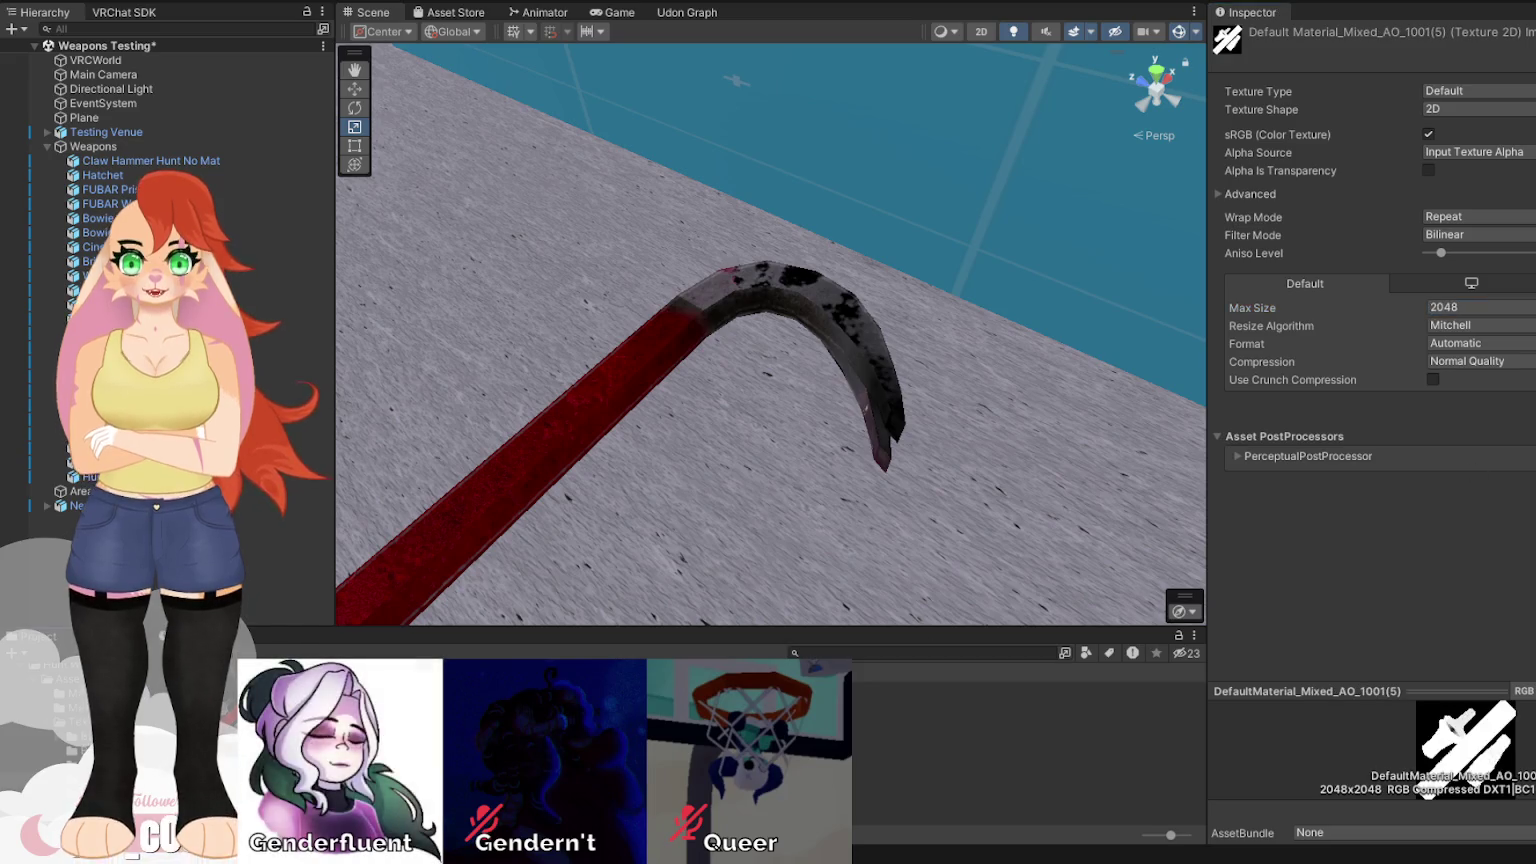
left_click(1462, 310)
left_click(1491, 414)
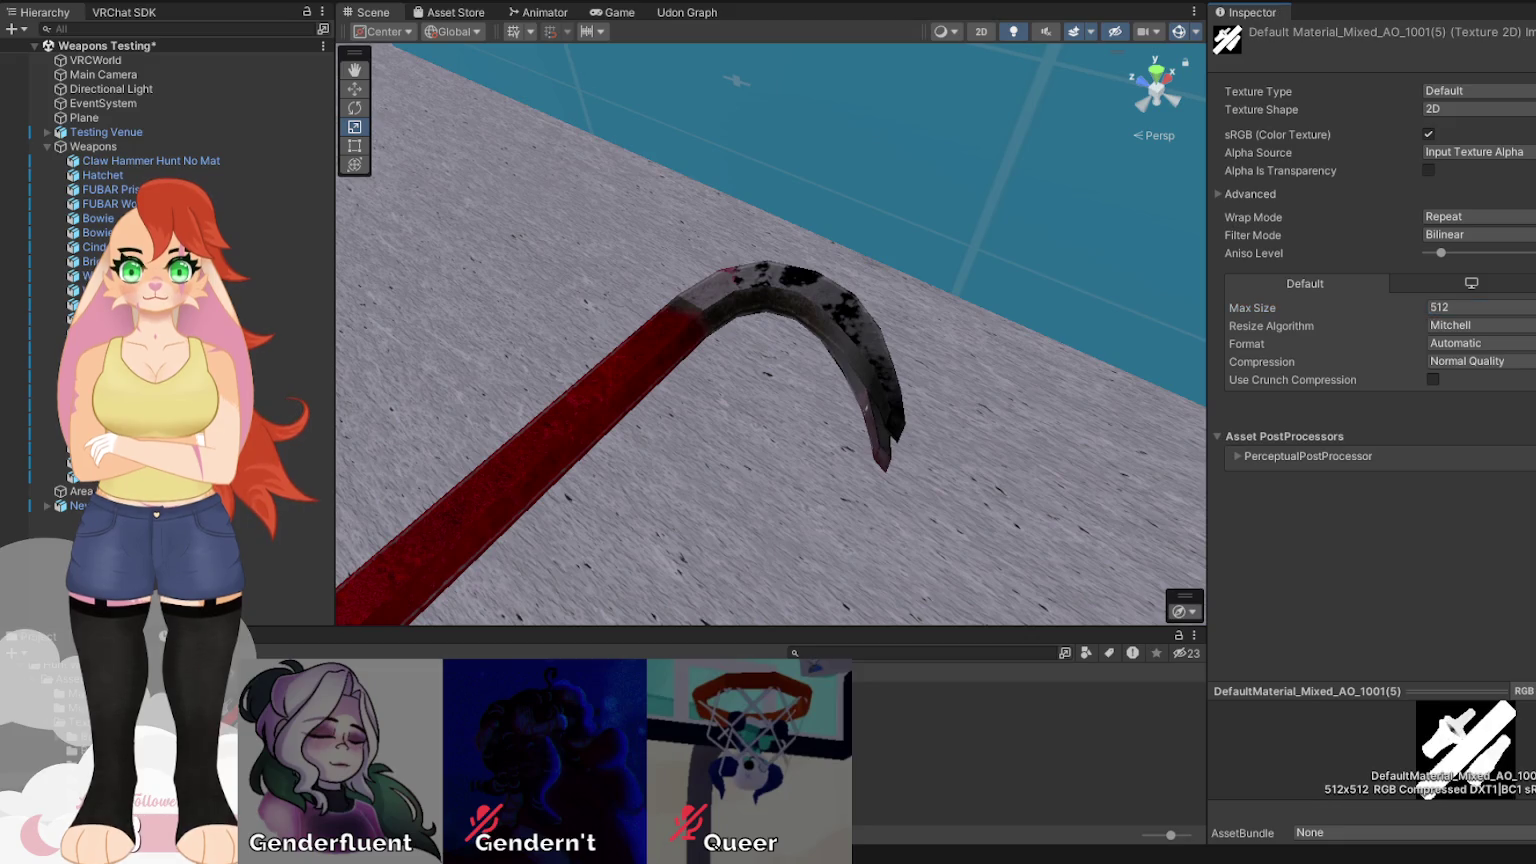
Set the OpenGL normal map to 512, then raise it to 1024 Max Size.
left_click(84, 715)
left_click(1484, 310)
left_click(1487, 410)
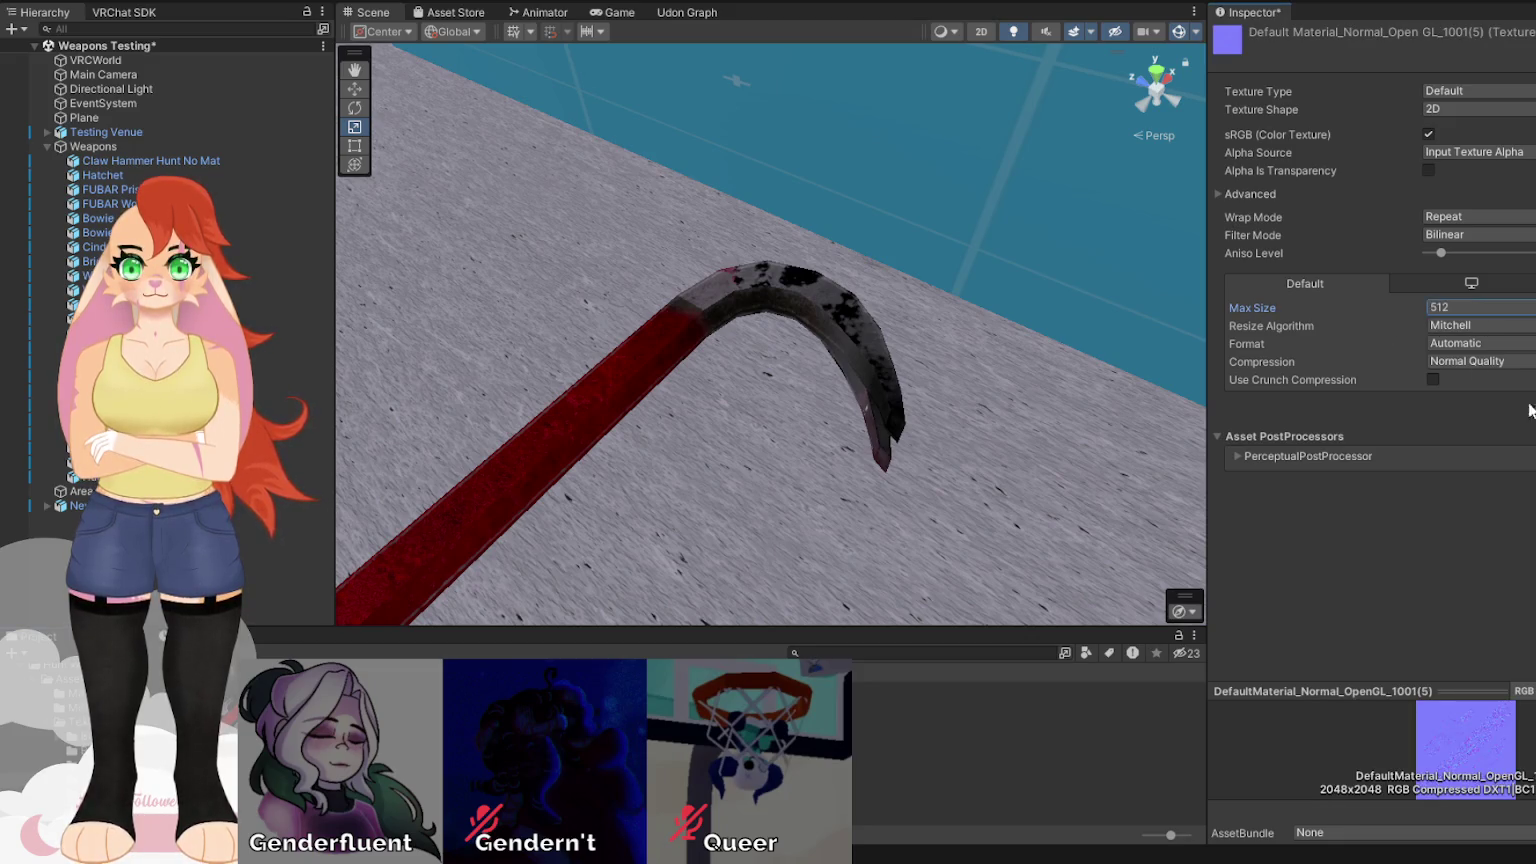
mouse_move(900, 380)
left_mouse_down()
mouse_move(648, 367)
mouse_move(996, 365)
mouse_move(775, 333)
mouse_move(960, 330)
left_mouse_up()
left_click(1497, 310)
left_click(1503, 370)
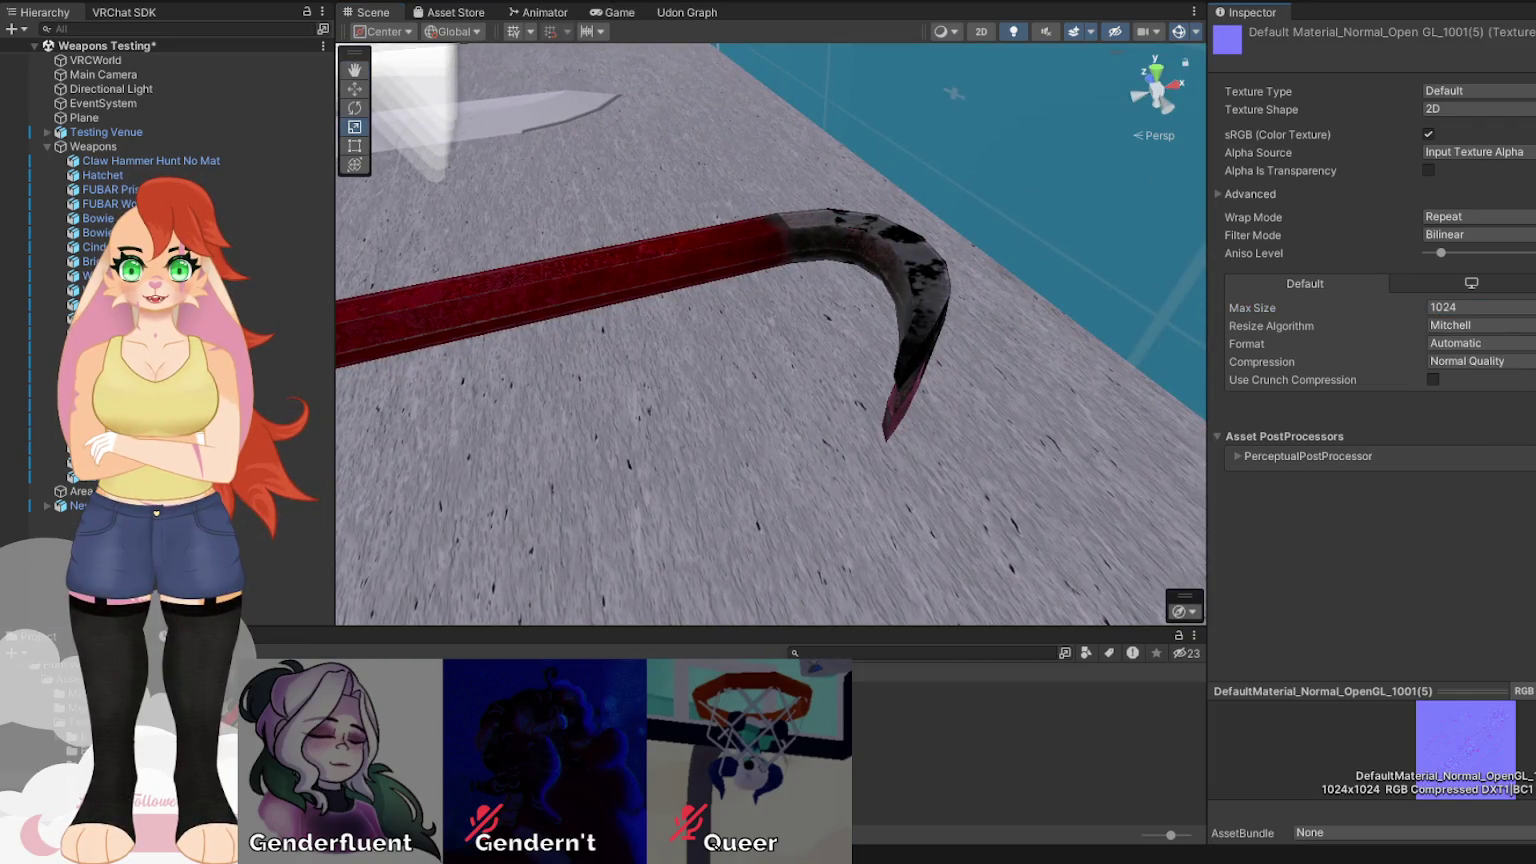
Apply the Base Color texture's 512 size, then return to the Metallic texture.
key("Up")
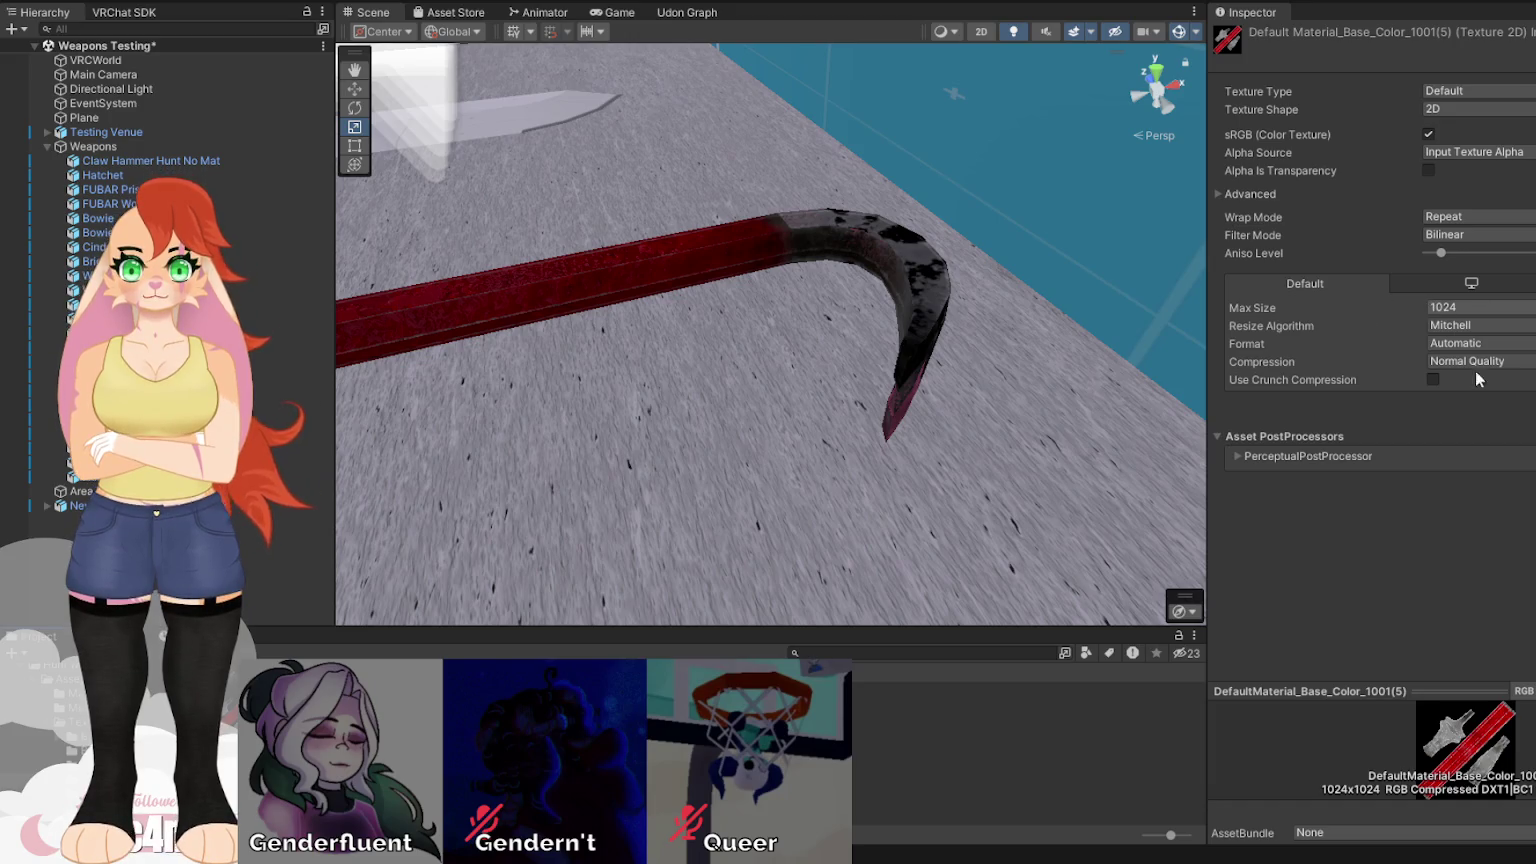
key("Return")
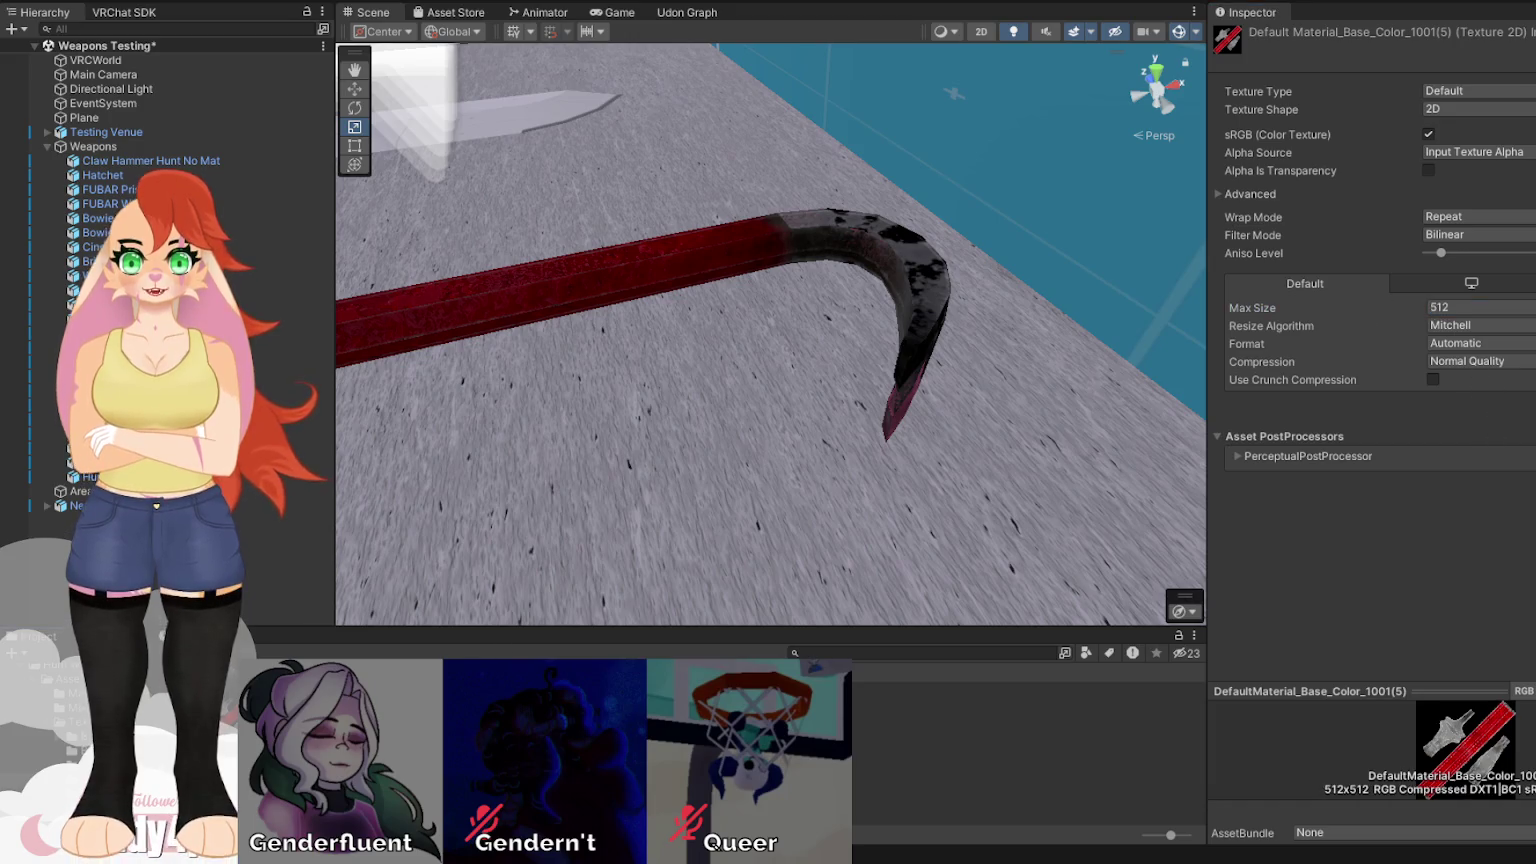
key("Down")
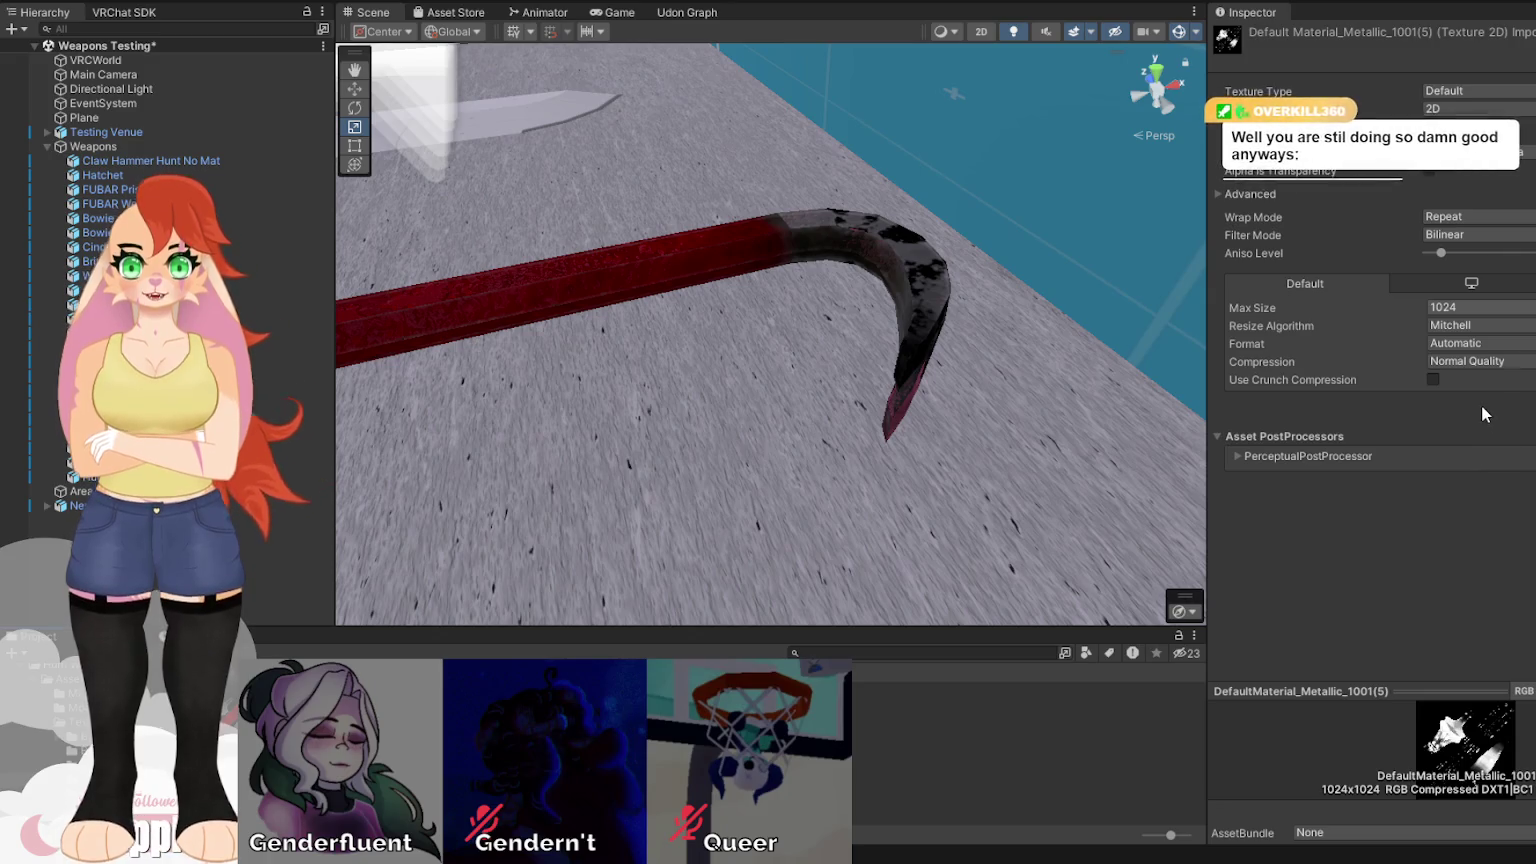
mouse_move(720, 526)
left_mouse_down()
mouse_move(830, 432)
mouse_move(734, 436)
mouse_move(610, 487)
mouse_move(850, 455)
left_mouse_up()
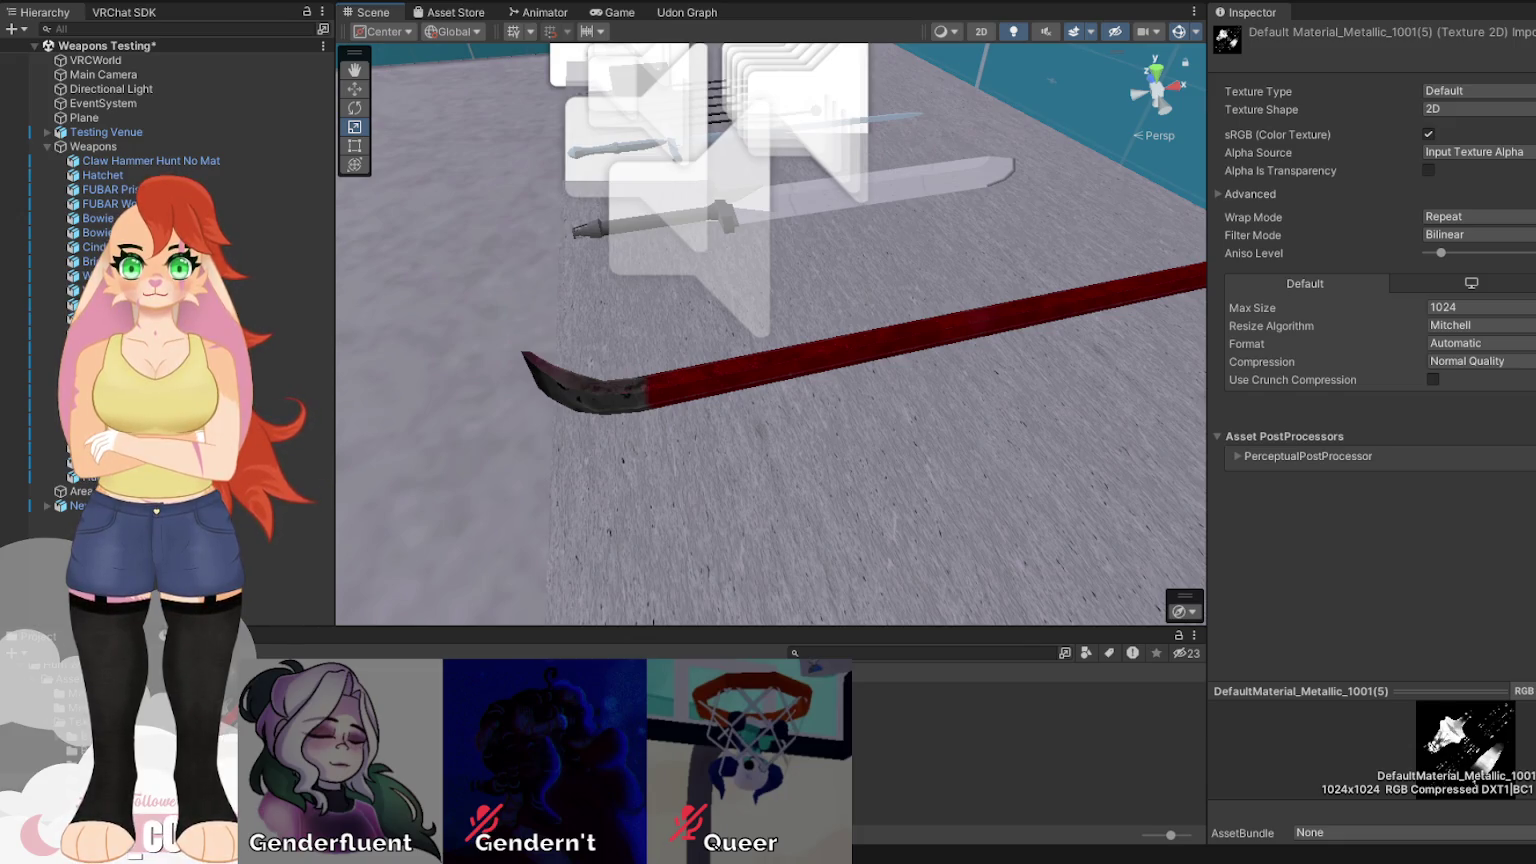
Select the red Hunt Crowbar and shrink it to less than half its size.
mouse_move(820, 480)
left_mouse_down()
mouse_move(366, 286)
mouse_move(370, 230)
mouse_move(400, 225)
mouse_move(420, 360)
left_mouse_up()
mouse_move(700, 420)
left_mouse_down()
mouse_move(603, 309)
mouse_move(497, 261)
mouse_move(418, 418)
mouse_move(549, 363)
mouse_move(569, 380)
mouse_move(875, 229)
mouse_move(943, 230)
mouse_move(1035, 535)
mouse_move(987, 521)
mouse_move(722, 540)
mouse_move(744, 538)
left_mouse_up()
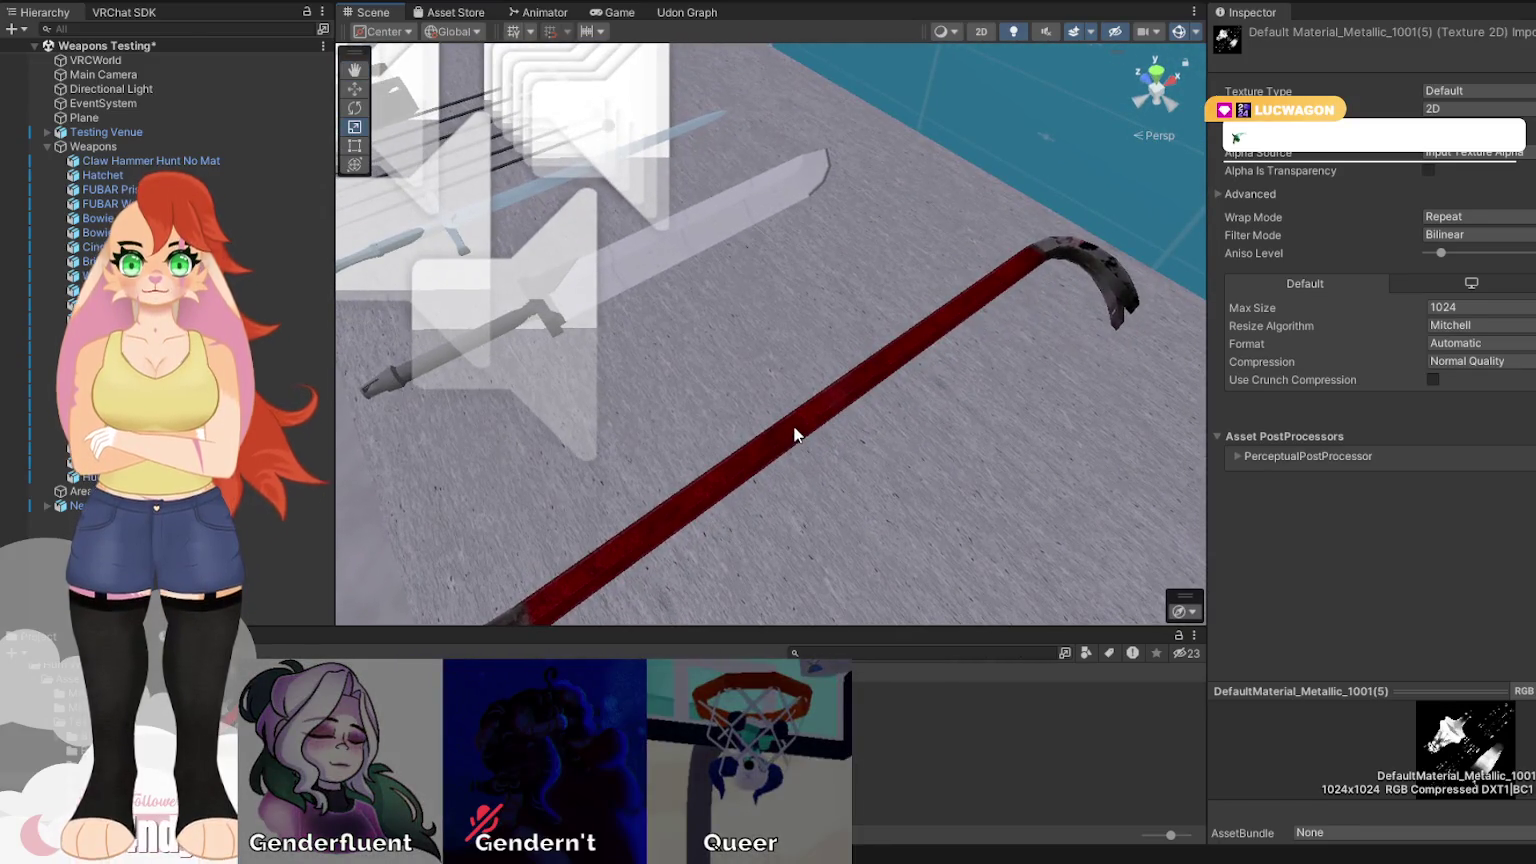
left_click(794, 428)
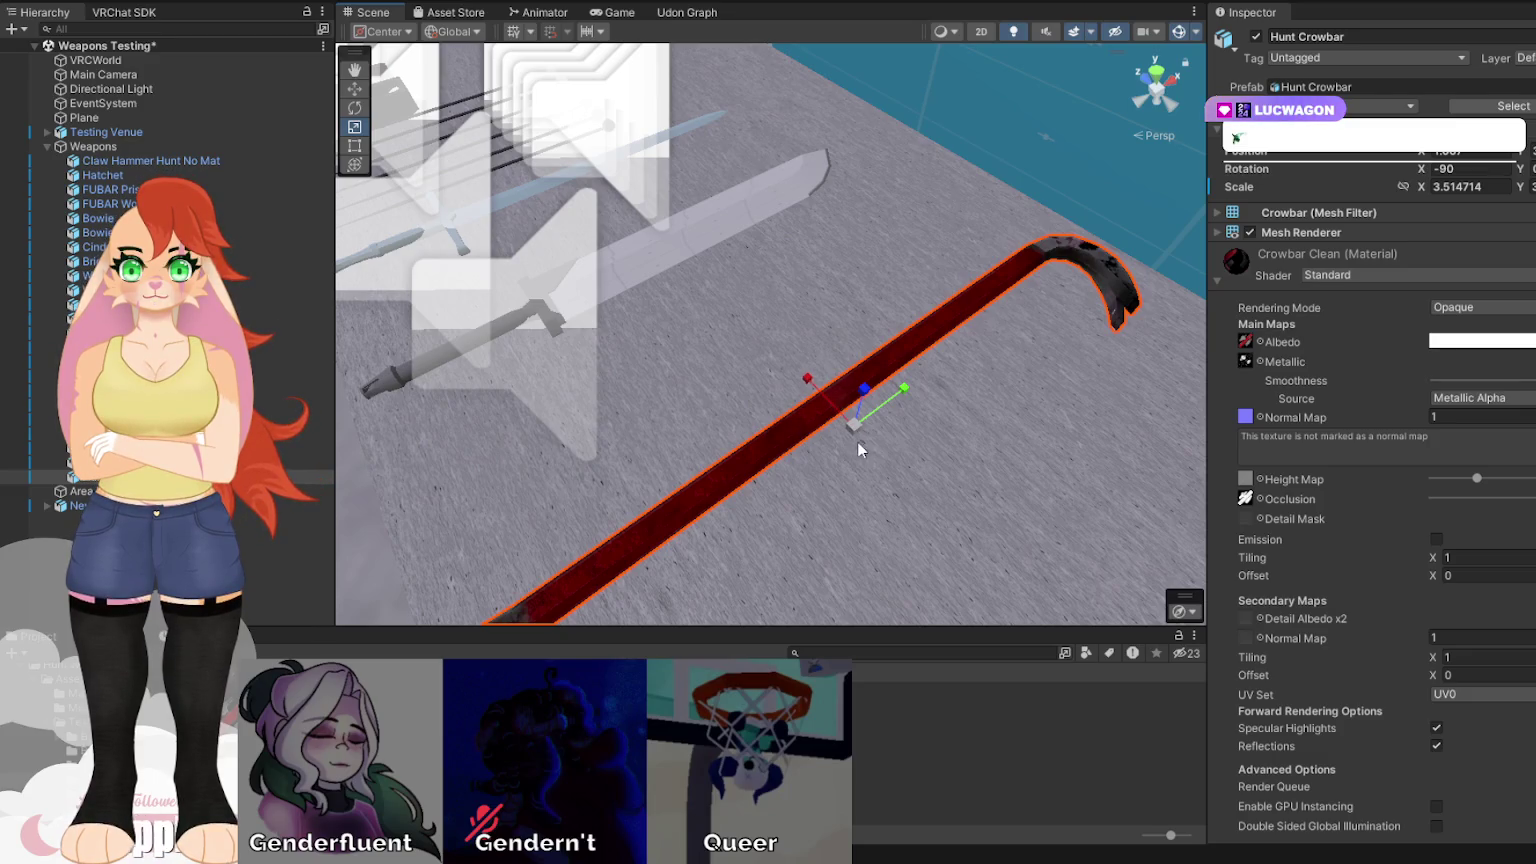
mouse_move(858, 427)
left_mouse_down()
mouse_move(826, 480)
mouse_move(867, 470)
mouse_move(720, 490)
mouse_move(698, 444)
mouse_move(1133, 397)
left_mouse_up()
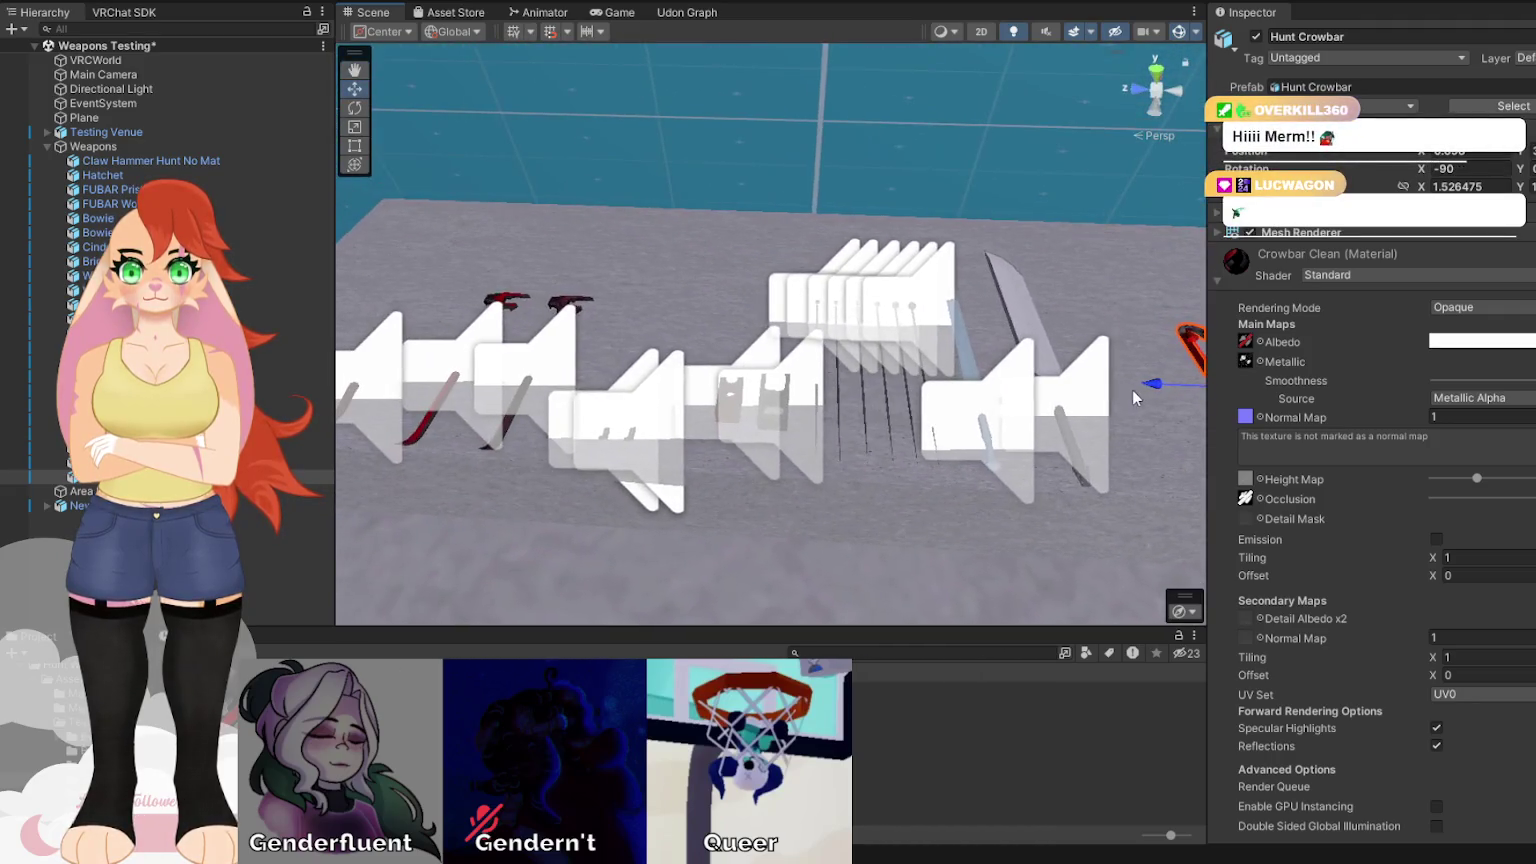
mouse_move(600, 345)
left_mouse_down()
mouse_move(515, 375)
mouse_move(922, 353)
left_mouse_up()
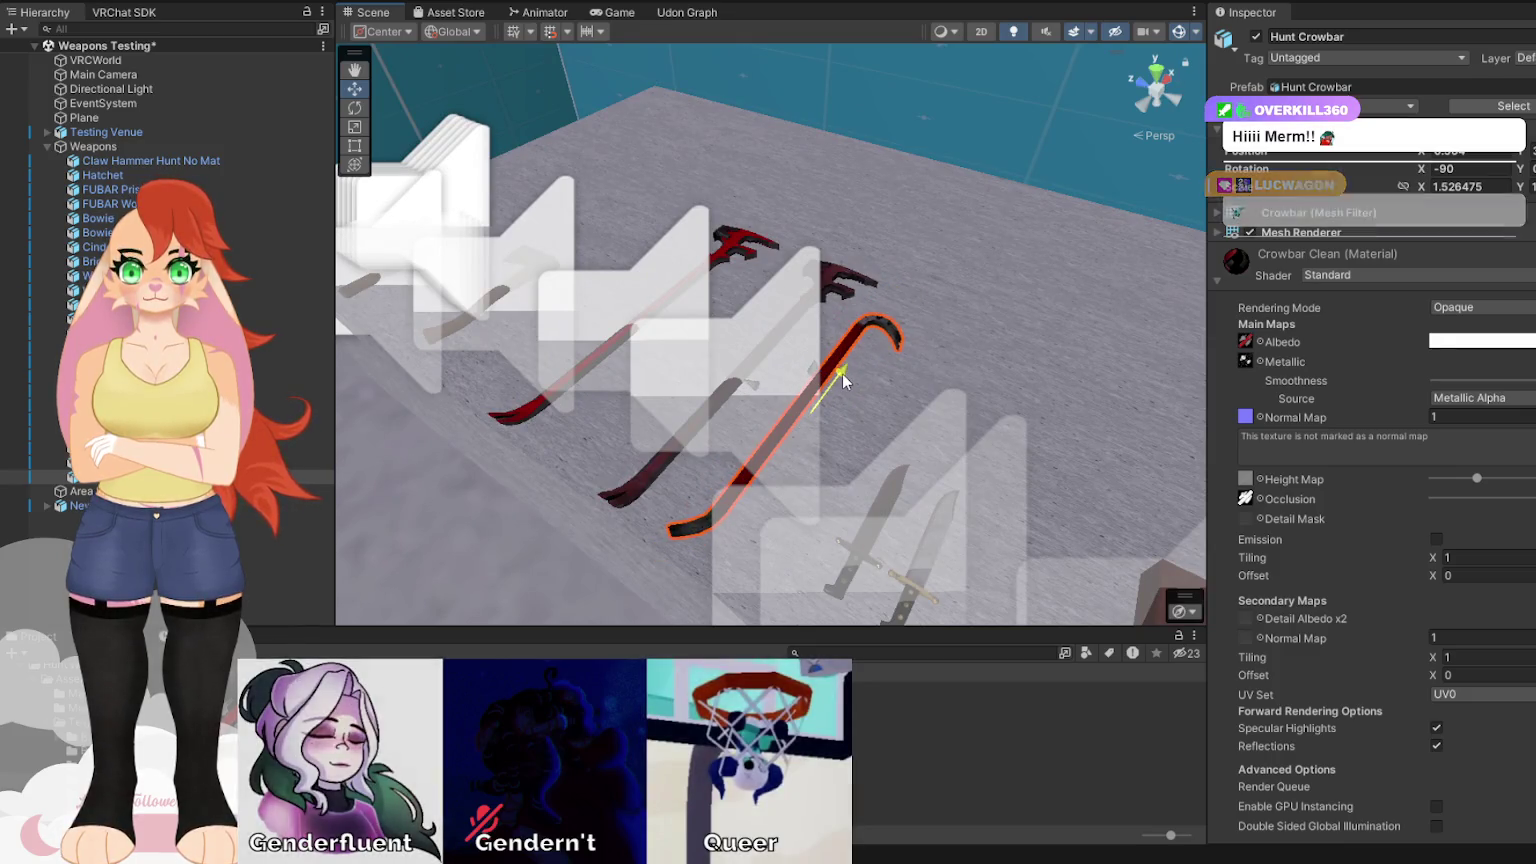
mouse_move(841, 379)
left_mouse_down()
mouse_move(982, 425)
mouse_move(839, 424)
mouse_move(805, 406)
mouse_move(888, 466)
left_mouse_up()
scroll(820, 410, "up", 8)
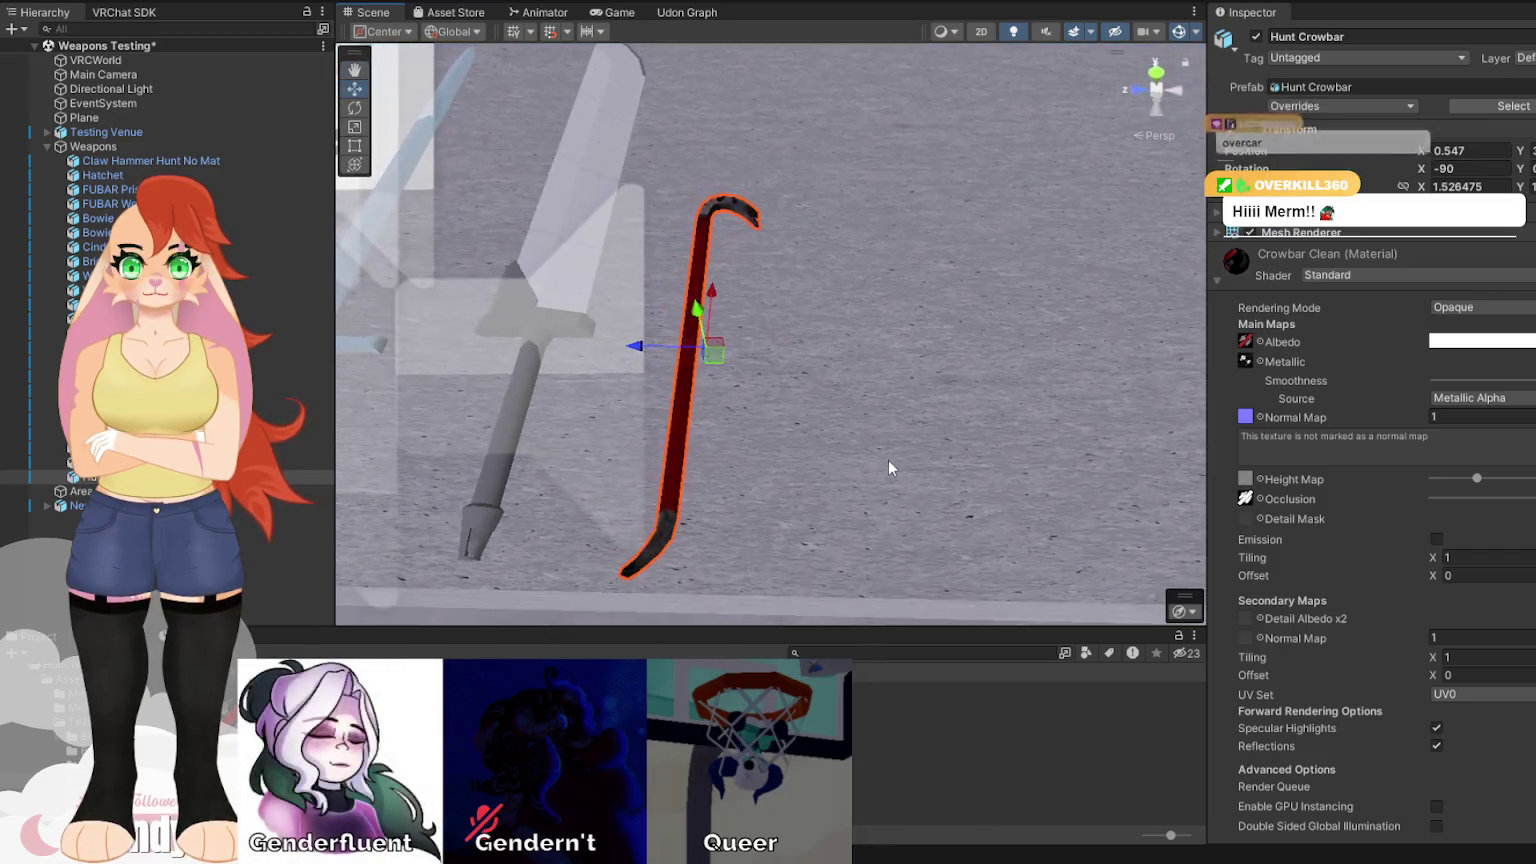
Save the weapons test scene, then select all five crowbar texture files.
key("ctrl+s")
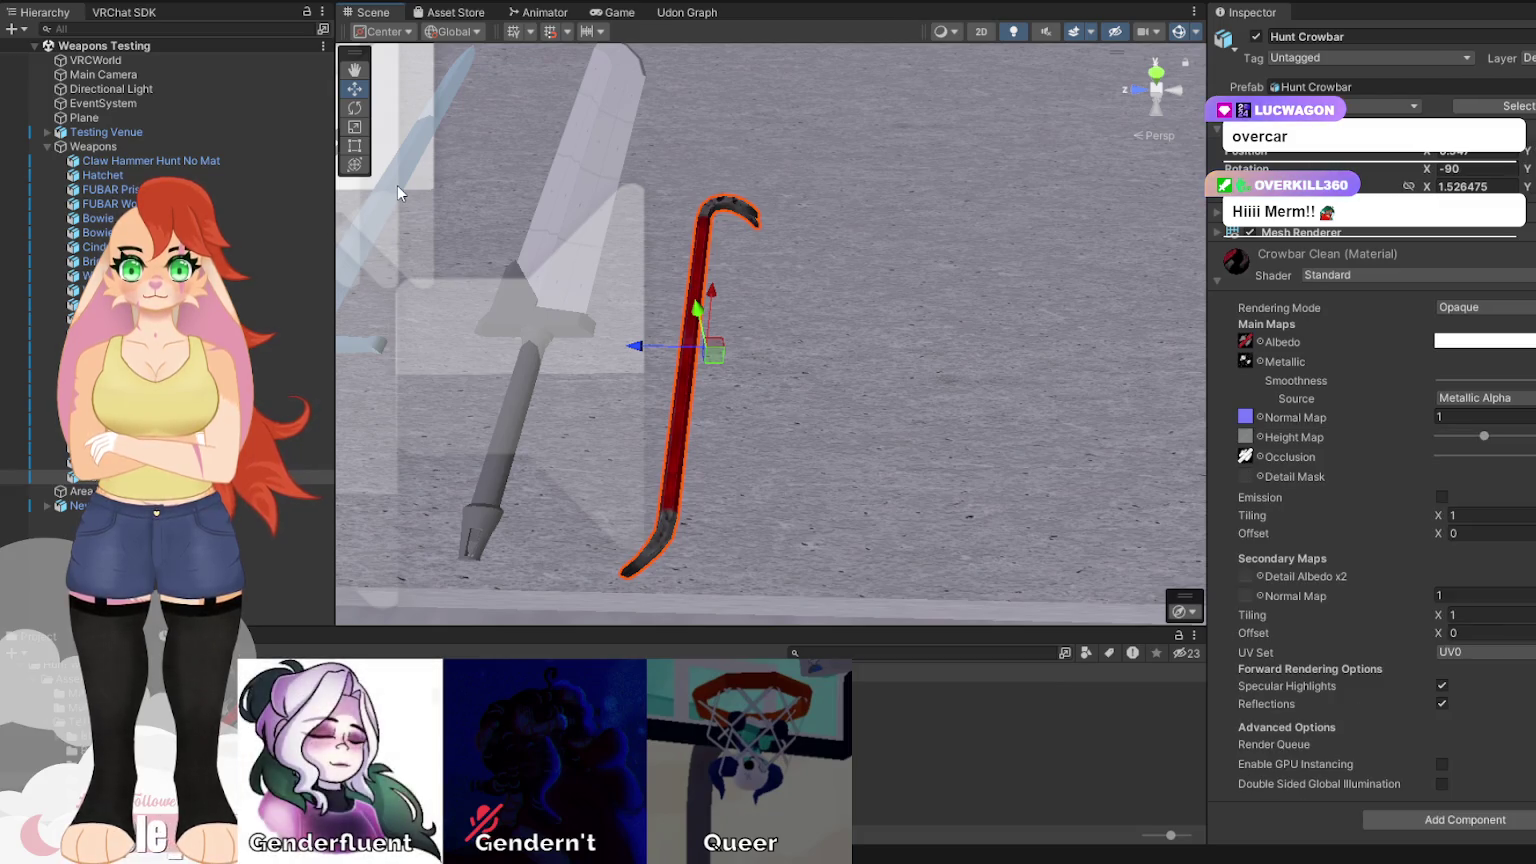
mouse_move(720, 262)
left_mouse_down()
mouse_move(765, 294)
mouse_move(531, 384)
mouse_move(428, 324)
mouse_move(1190, 312)
left_mouse_up()
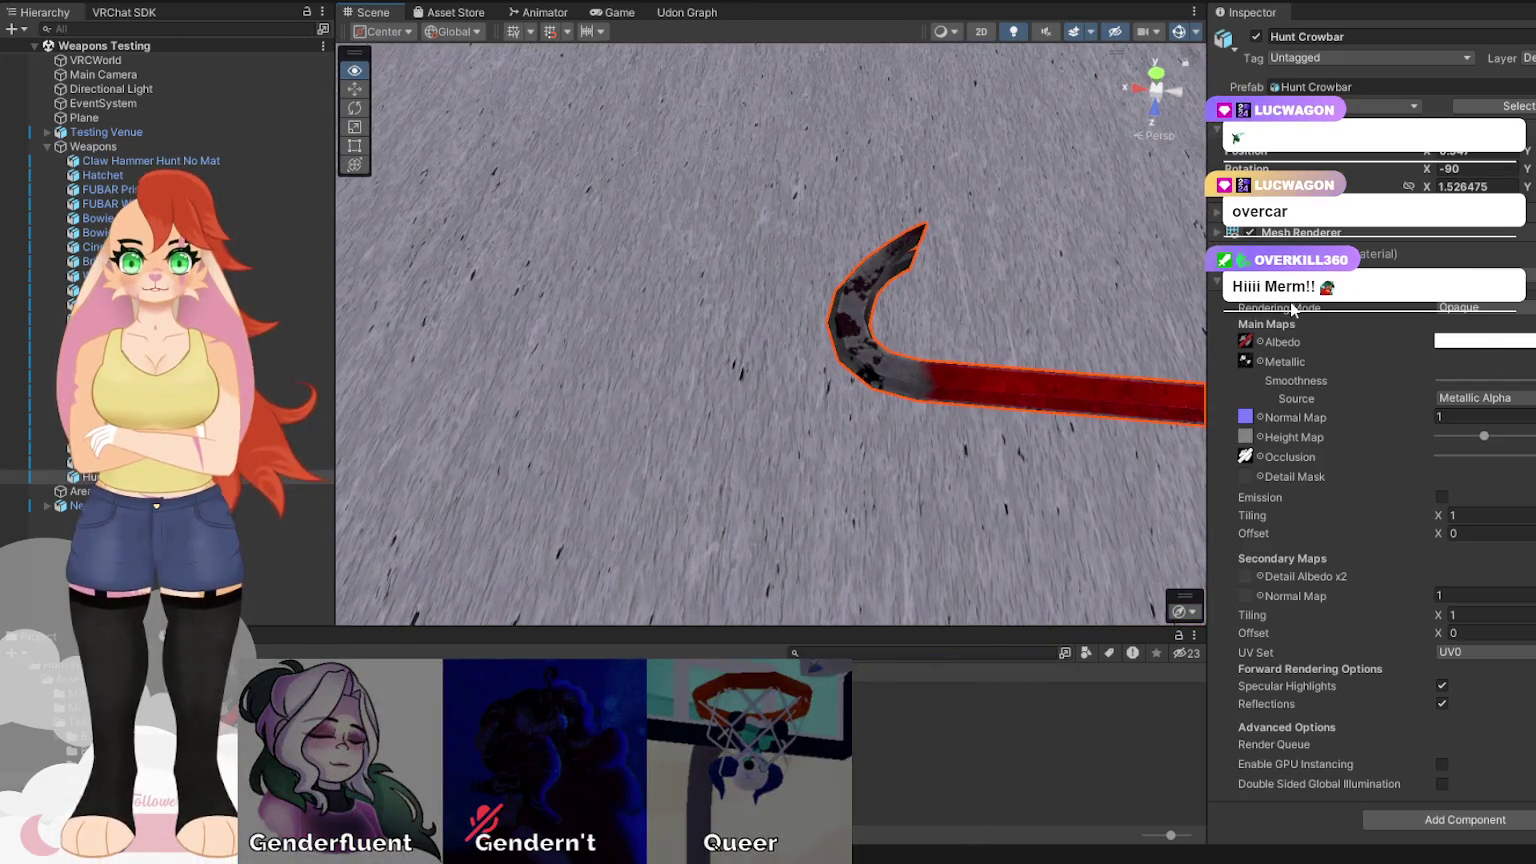
mouse_move(900, 300)
left_mouse_down()
mouse_move(679, 250)
mouse_move(505, 271)
mouse_move(491, 240)
left_mouse_up()
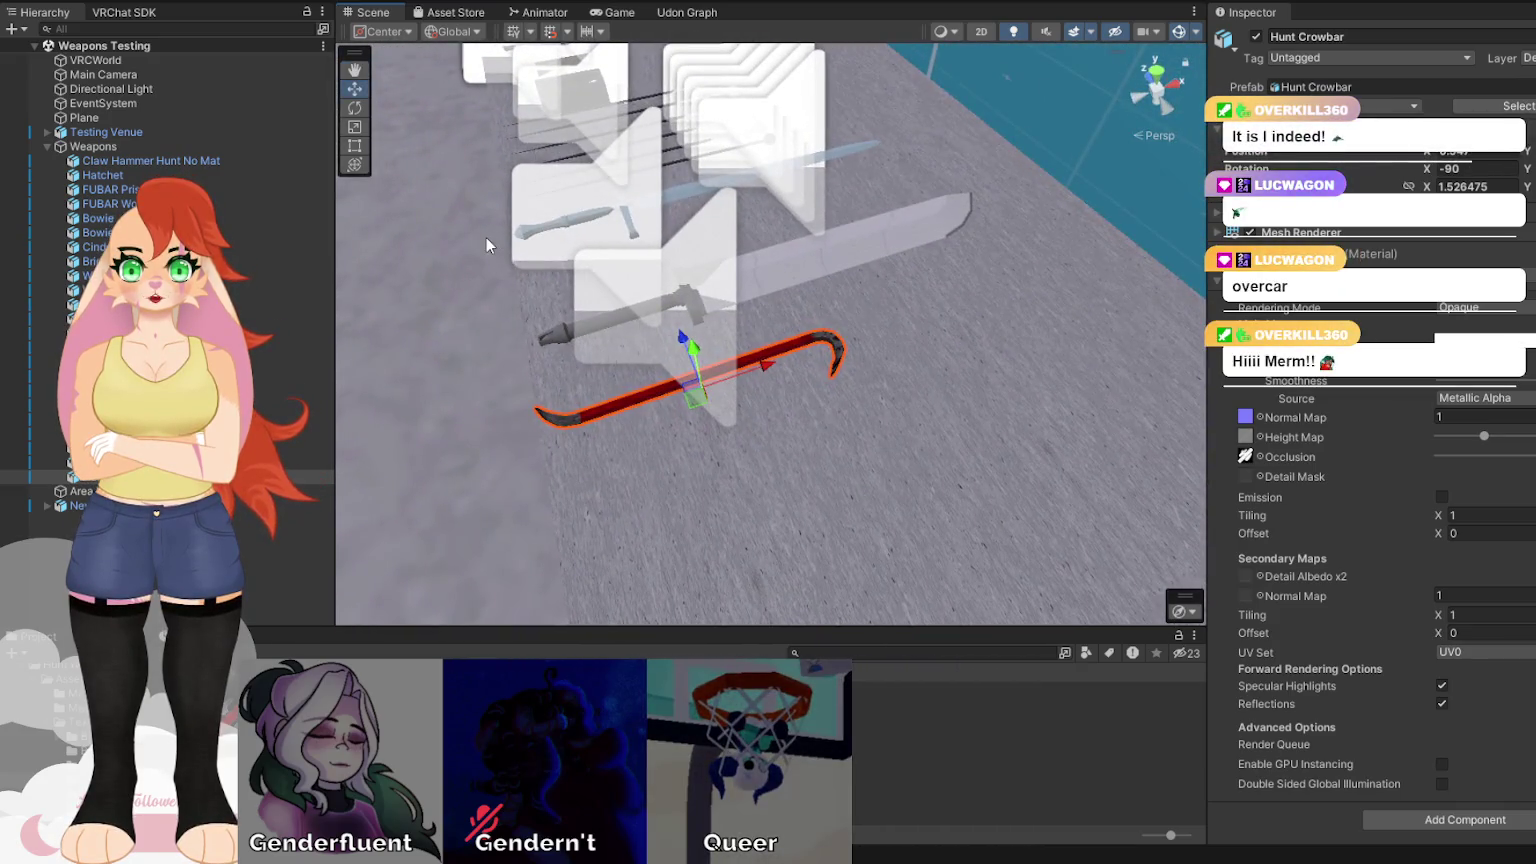
double_click(1245, 416)
key("ctrl+a")
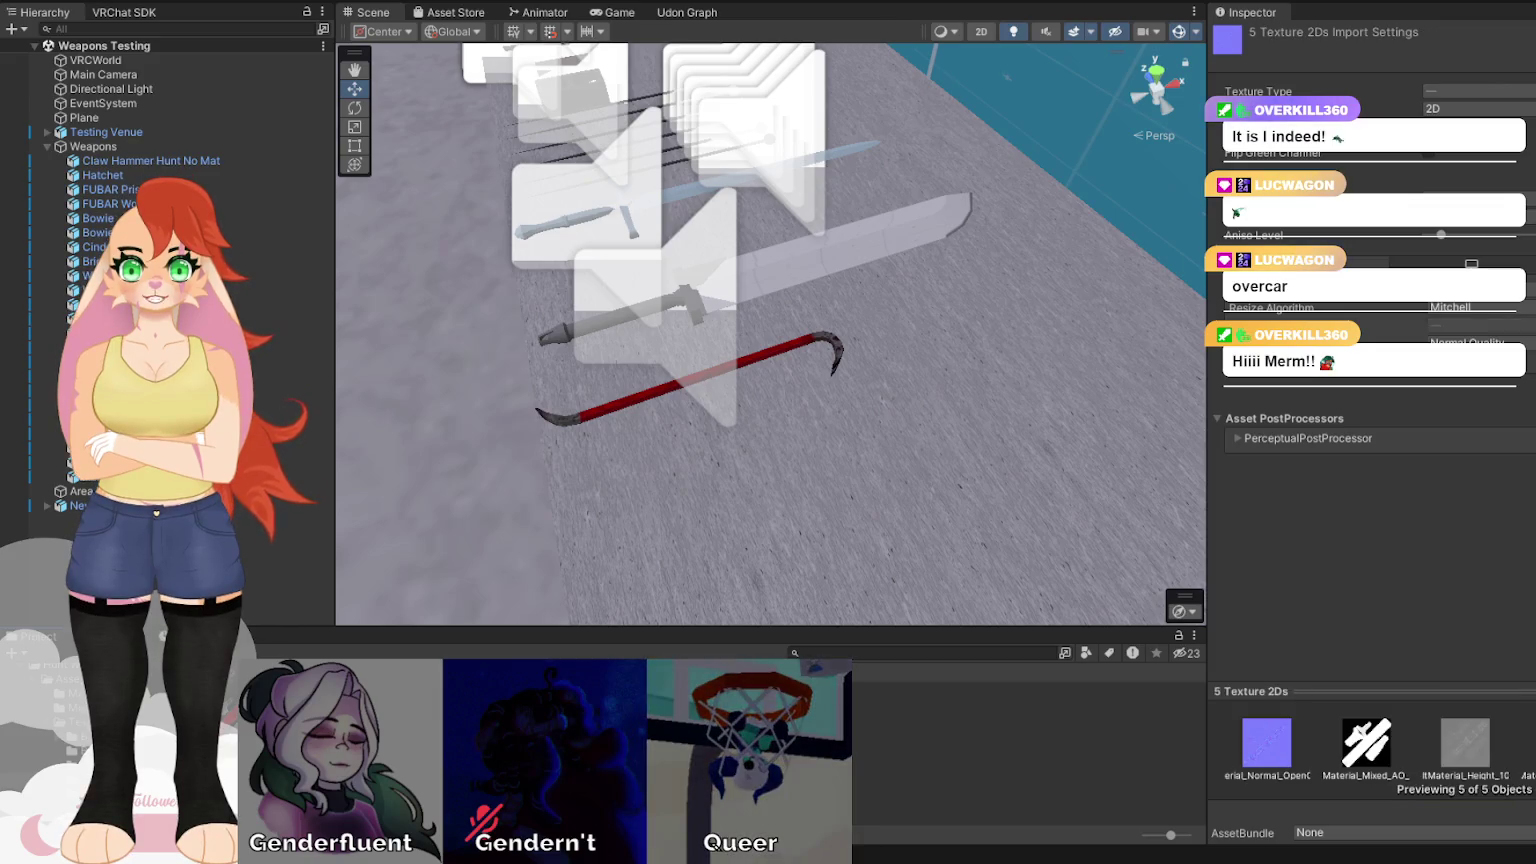
Select Test Tables, undo and reselect it, then zoom and orbit onto the crowbar's hook.
left_click(972, 472)
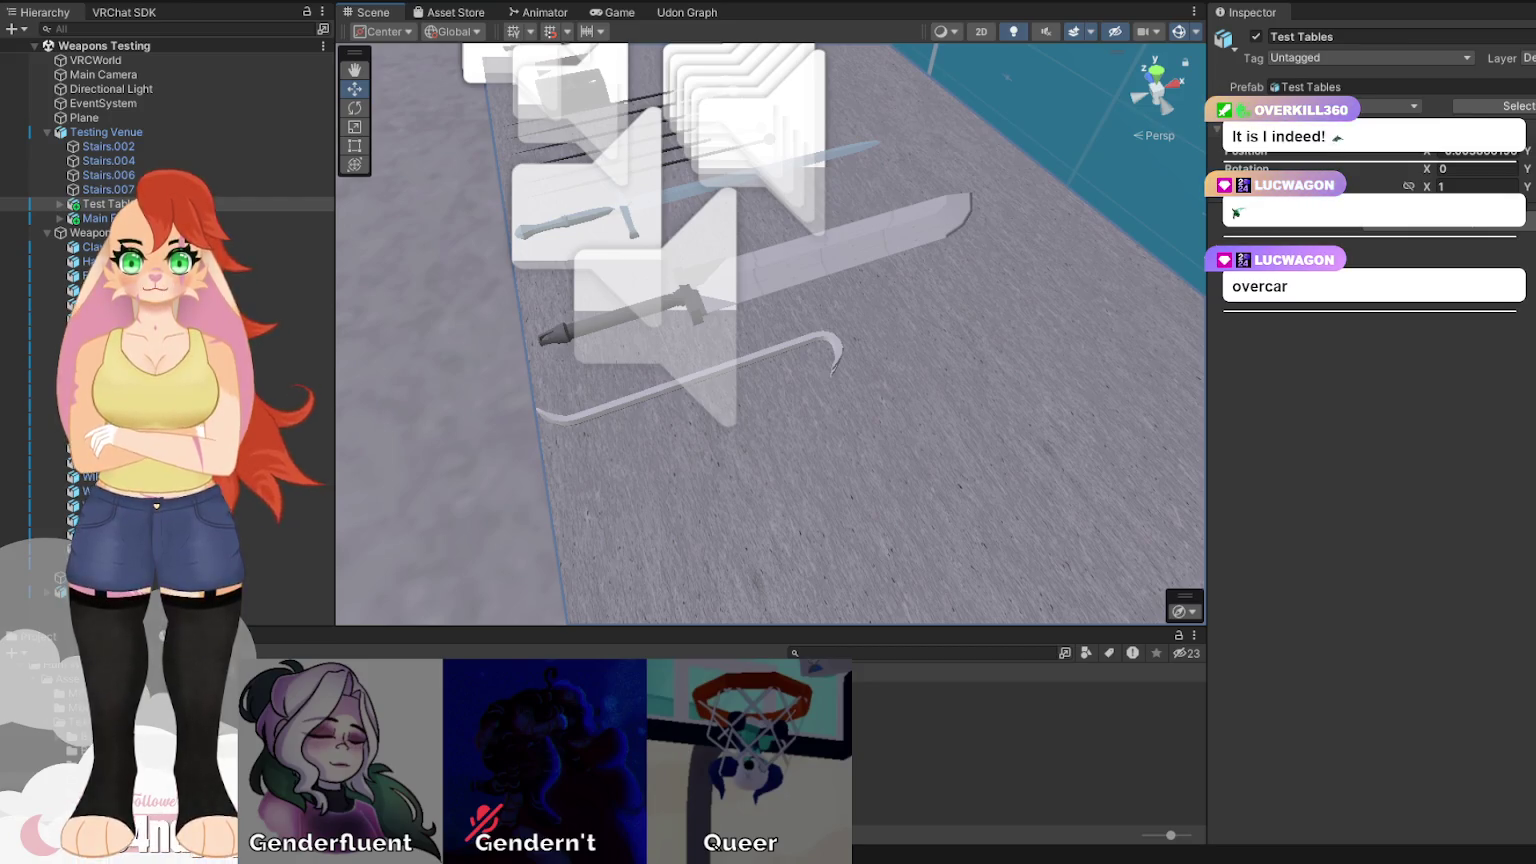
key("ctrl+z")
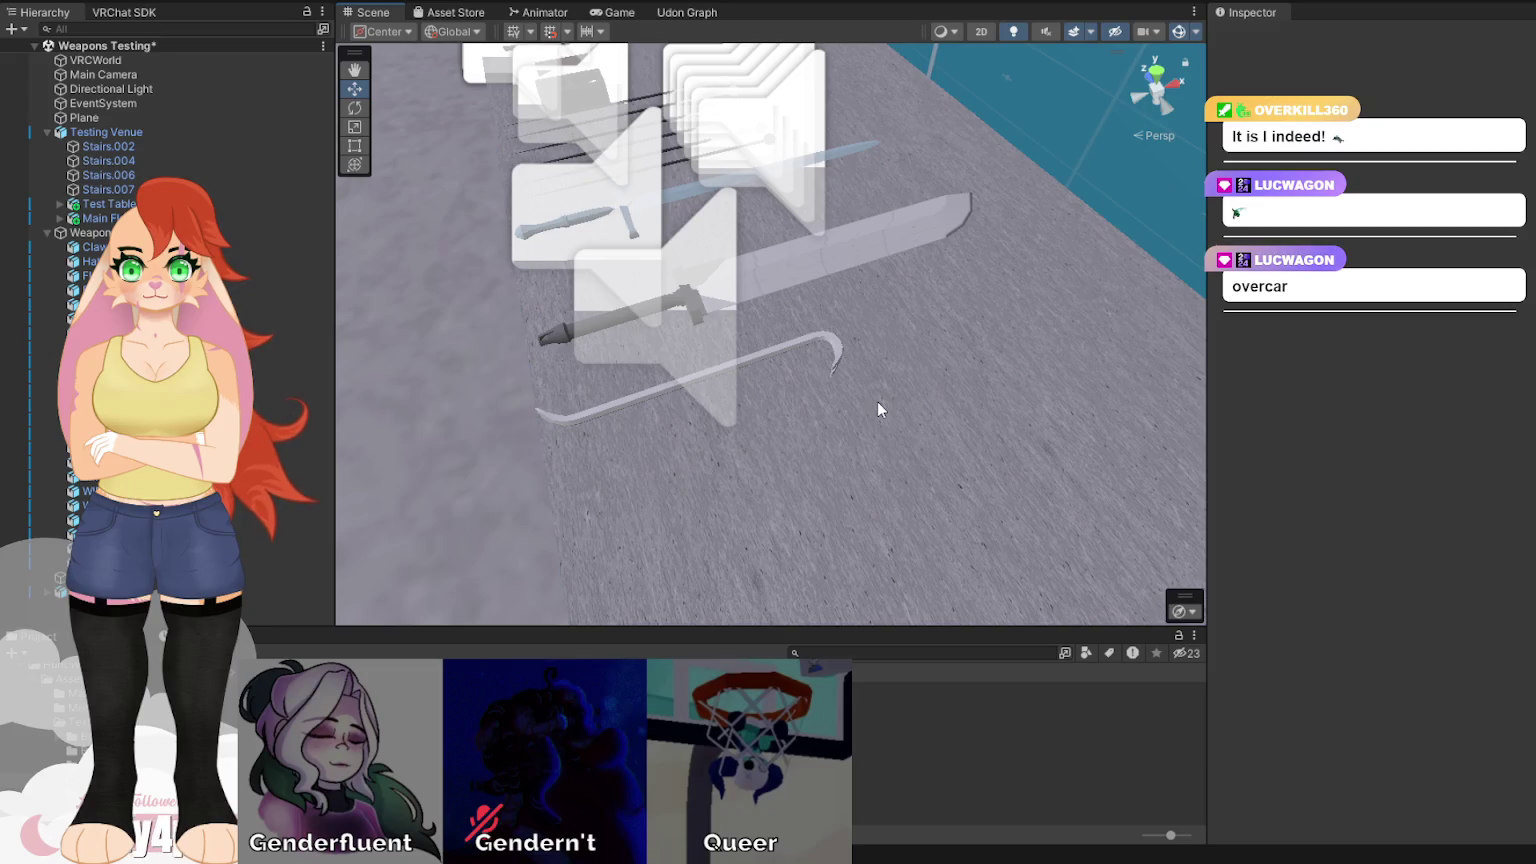
left_click(870, 387)
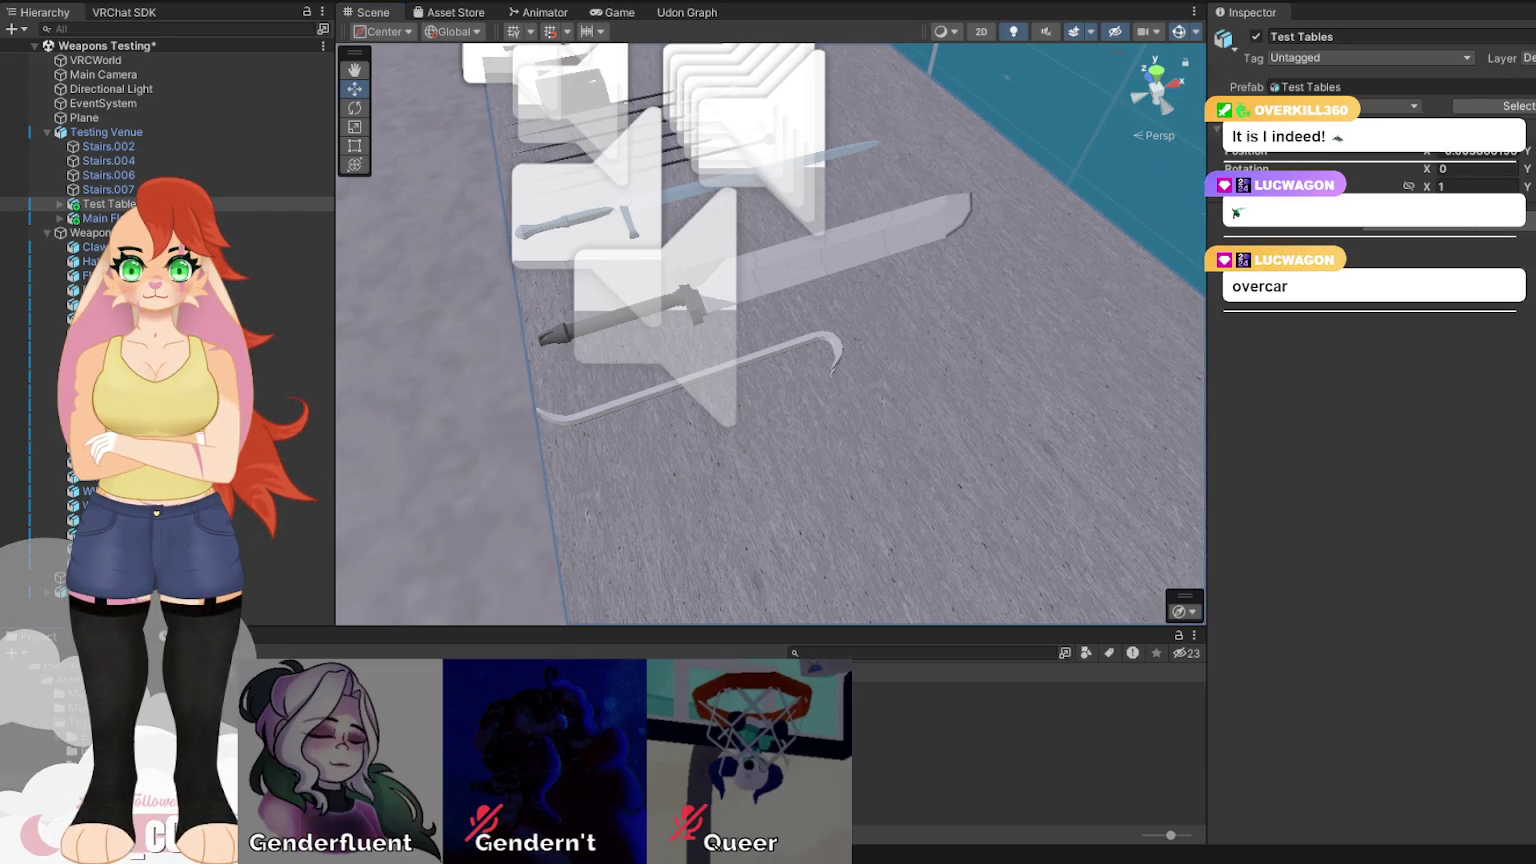
scroll(720, 412, "up", 5)
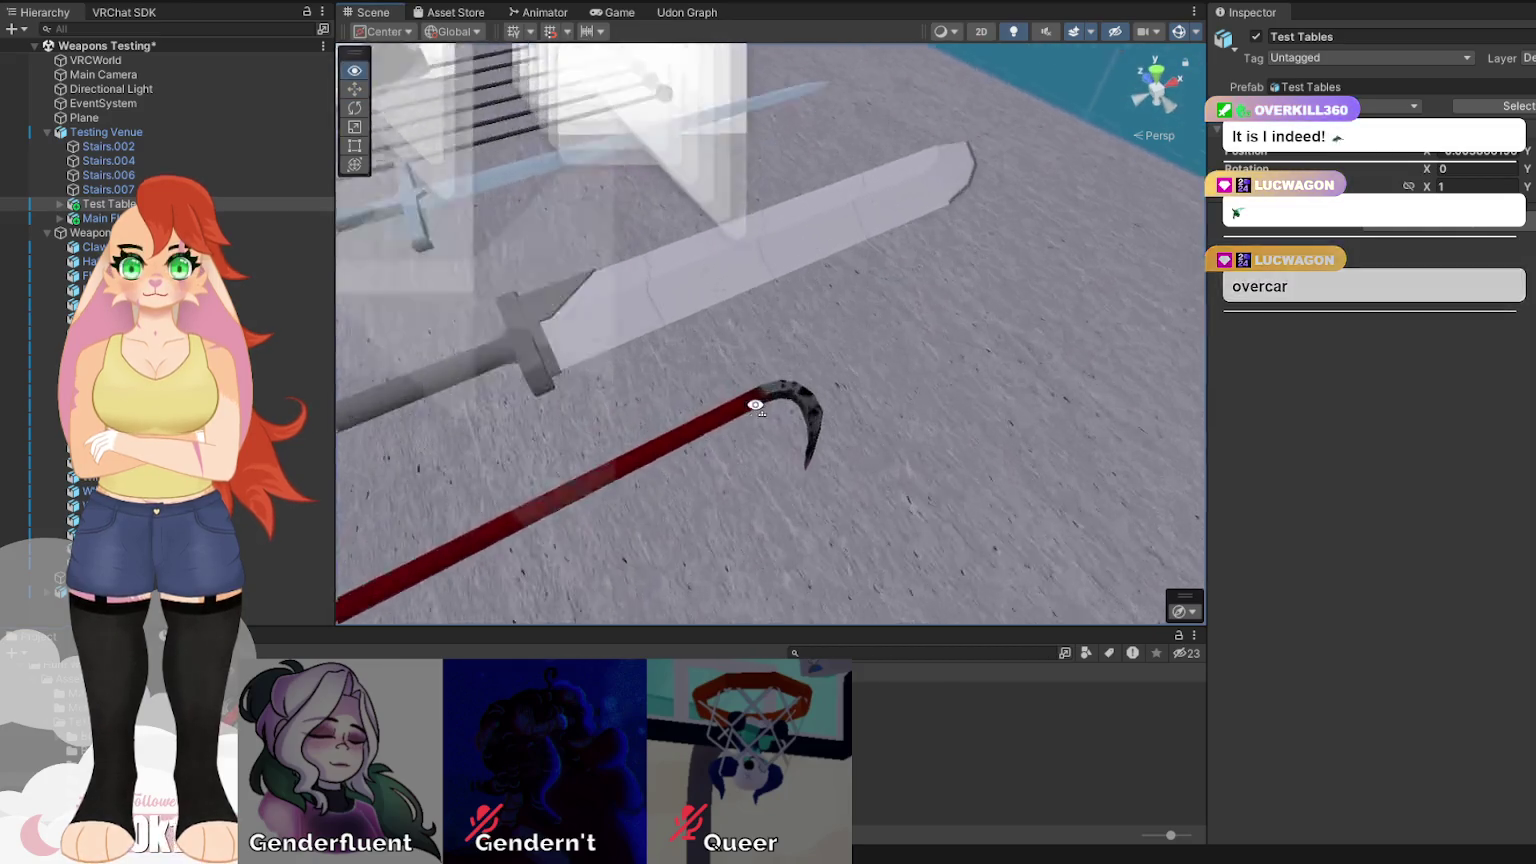
left_click_drag(746, 419, 583, 477)
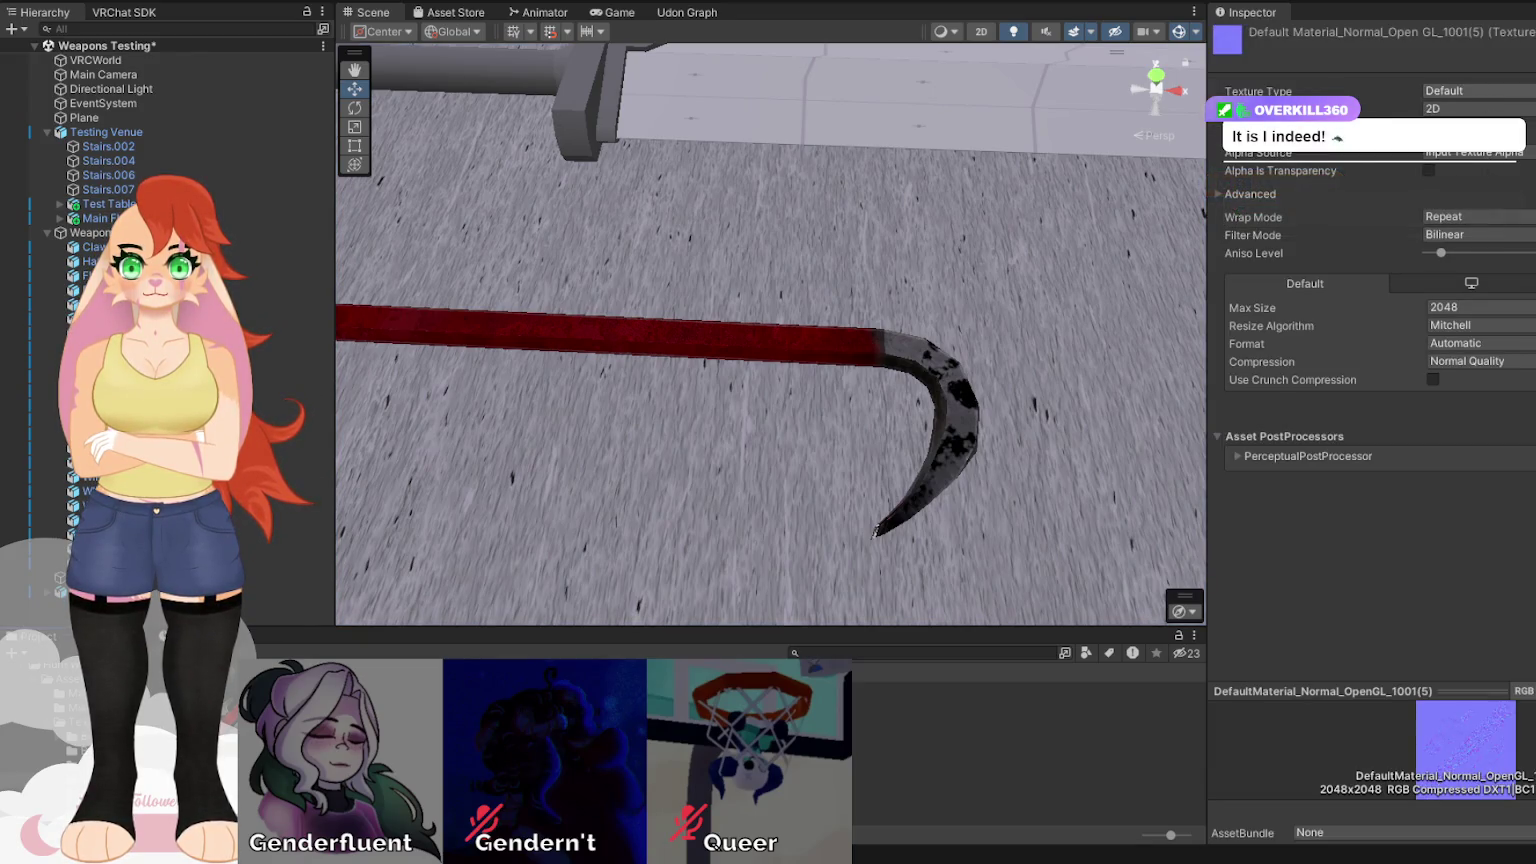
Set the texture type to Normal map, then select and delete all five crowbar textures.
left_click(1478, 108)
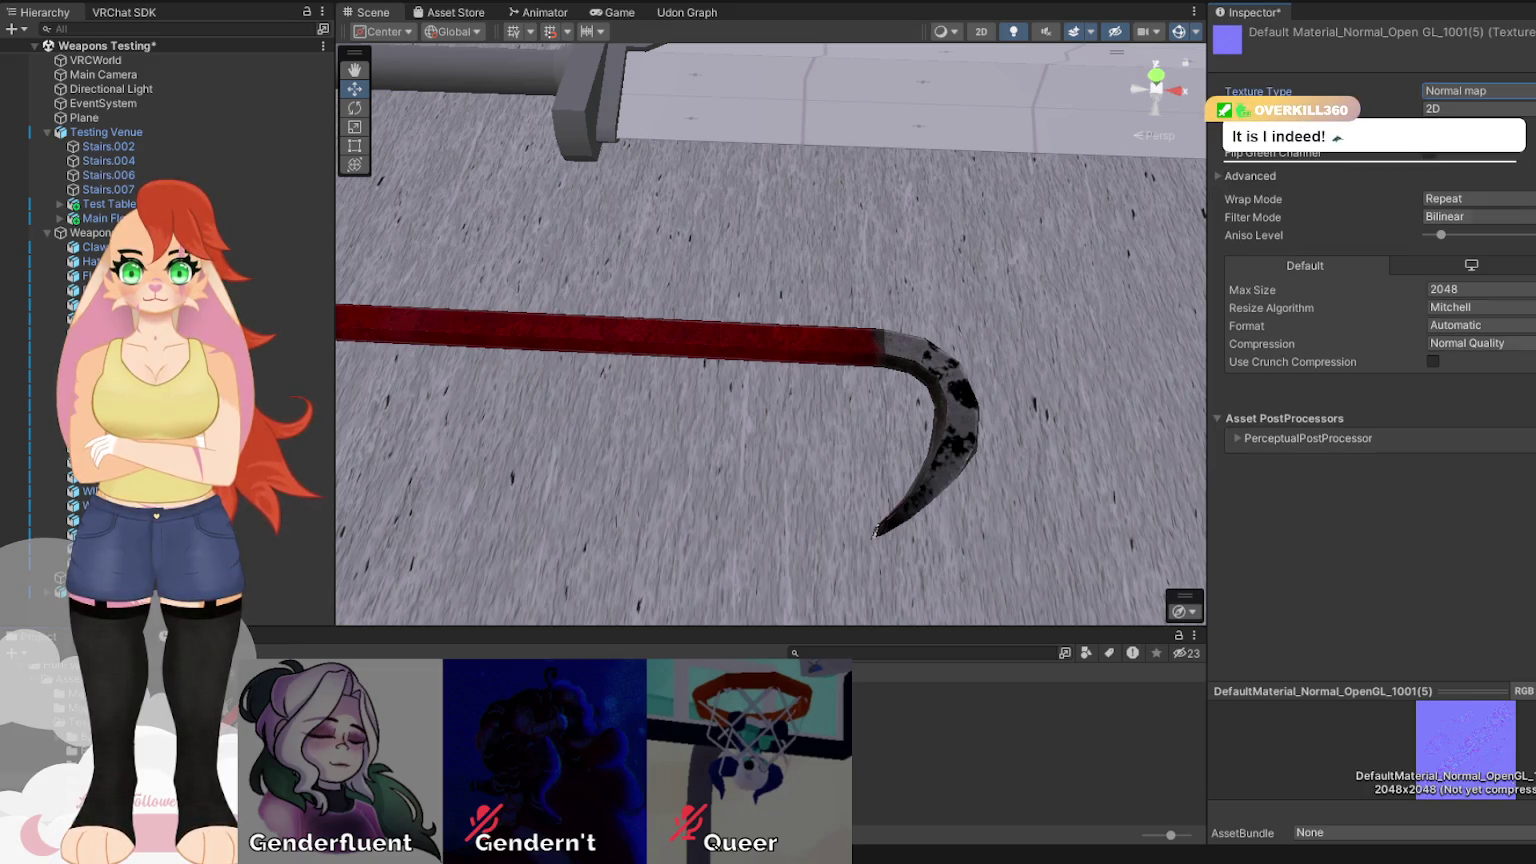
mouse_move(800, 381)
left_mouse_down()
mouse_move(987, 411)
mouse_move(751, 357)
mouse_move(874, 394)
mouse_move(823, 408)
mouse_move(1325, 373)
mouse_move(1520, 380)
mouse_move(20, 393)
mouse_move(1115, 368)
mouse_move(746, 346)
mouse_move(970, 357)
mouse_move(986, 329)
left_mouse_up()
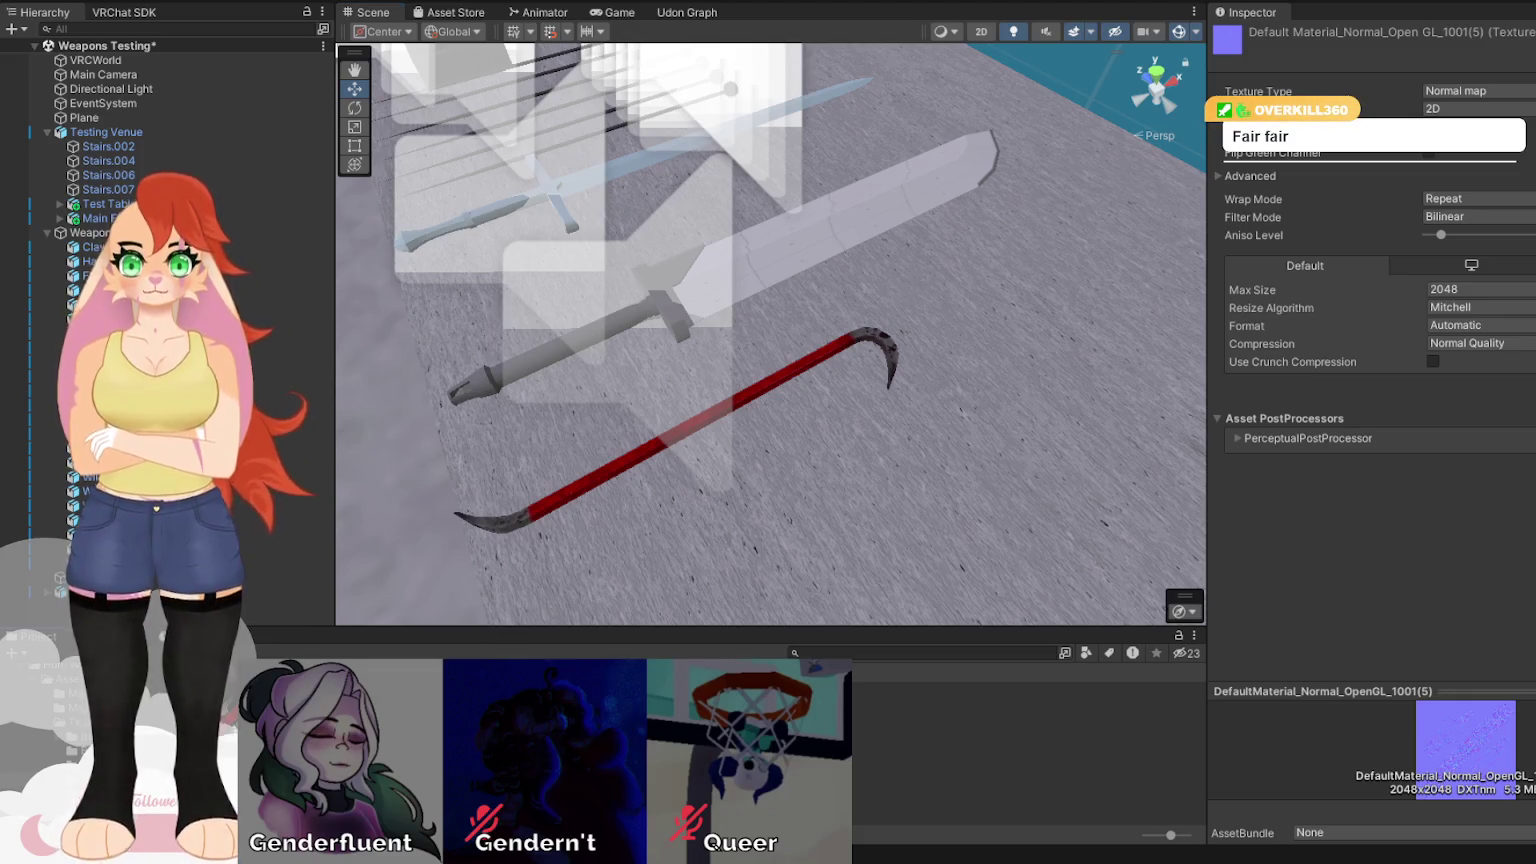
key("ctrl+a")
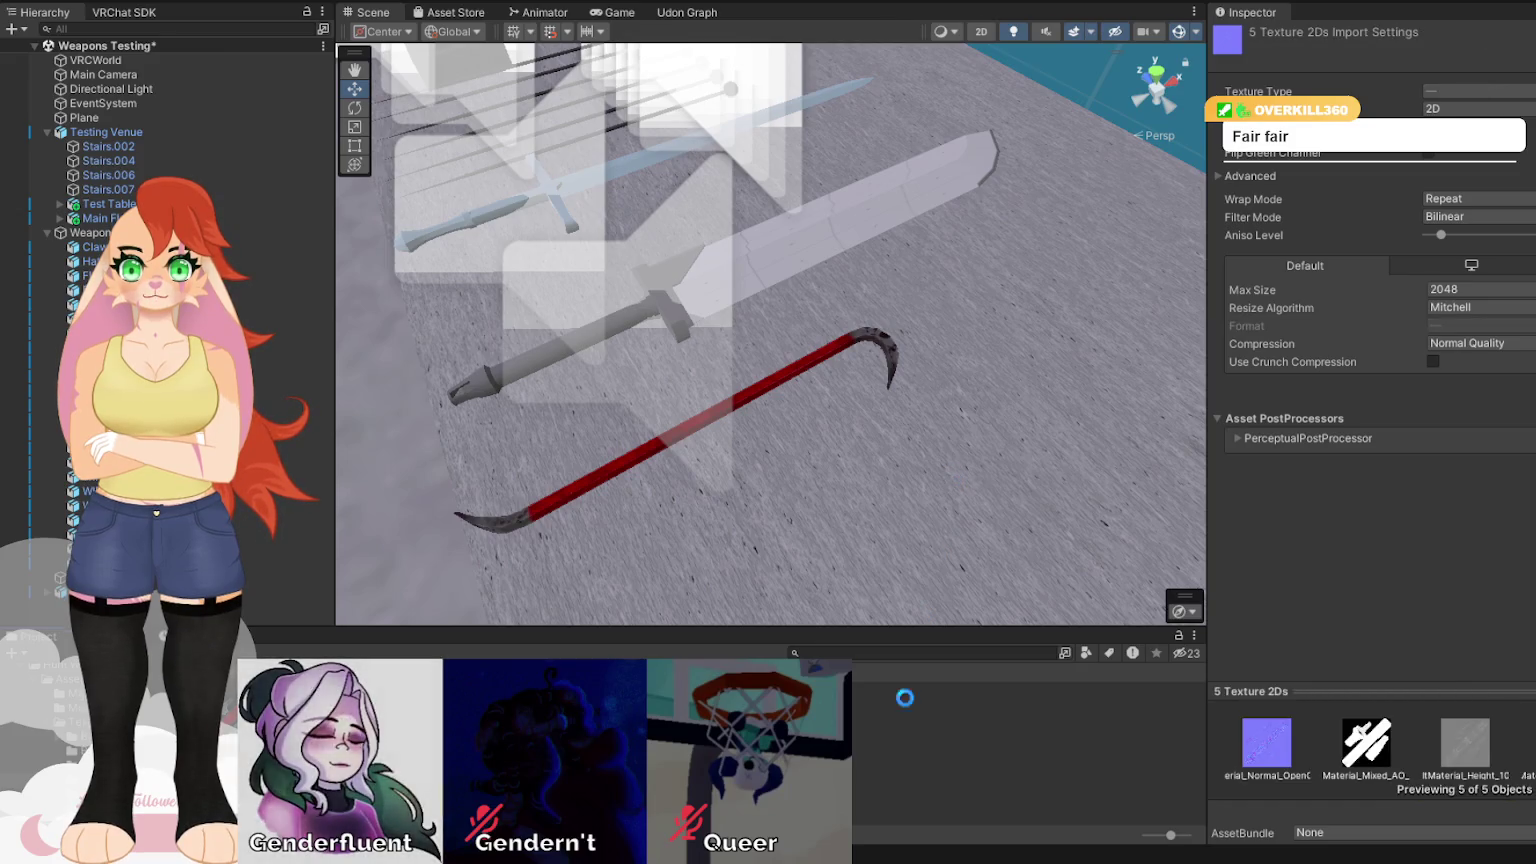
key("Delete")
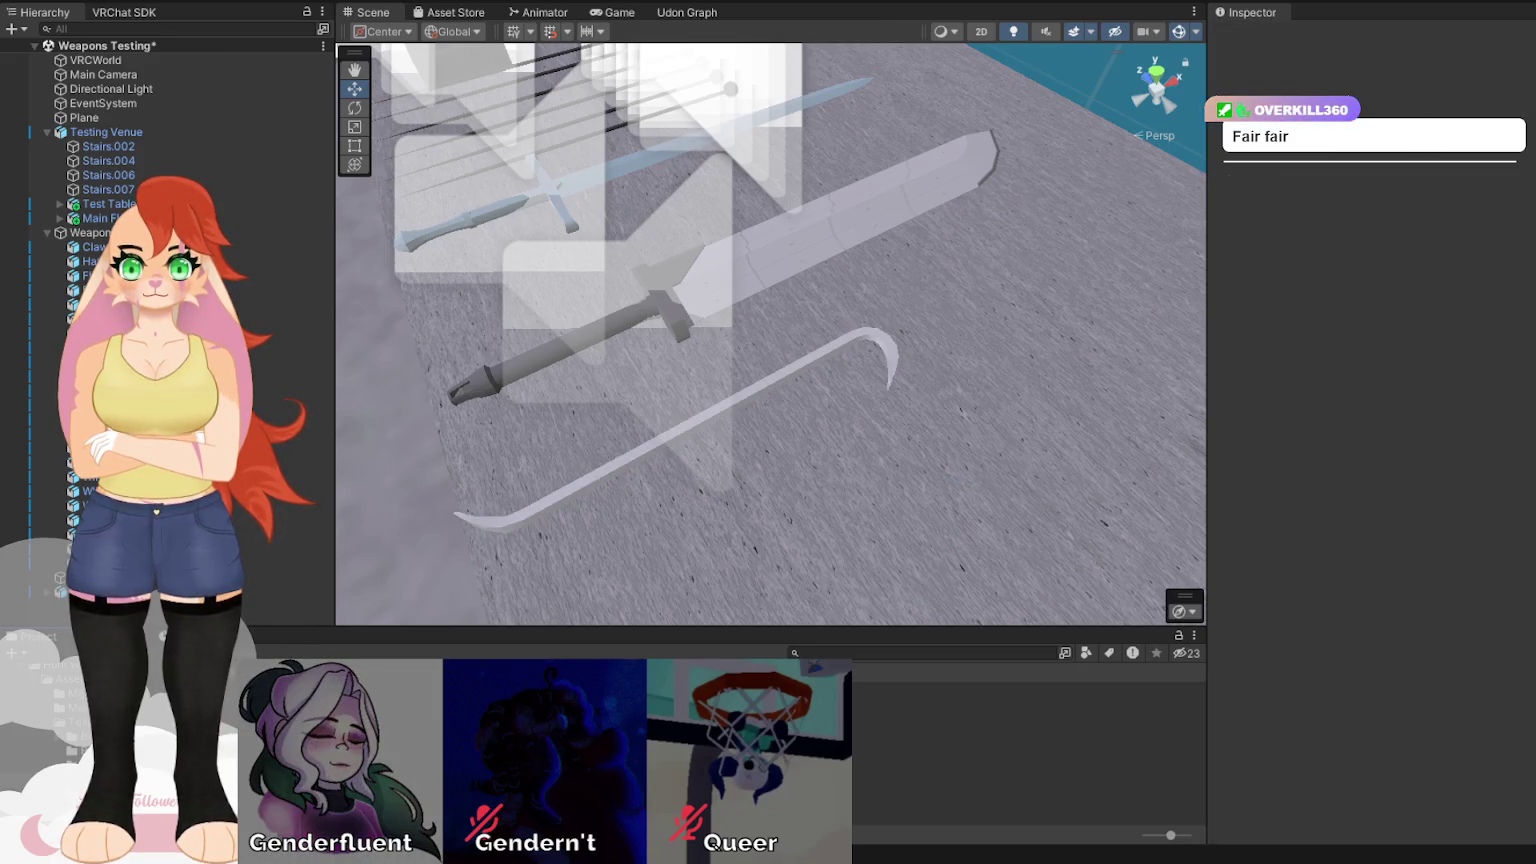
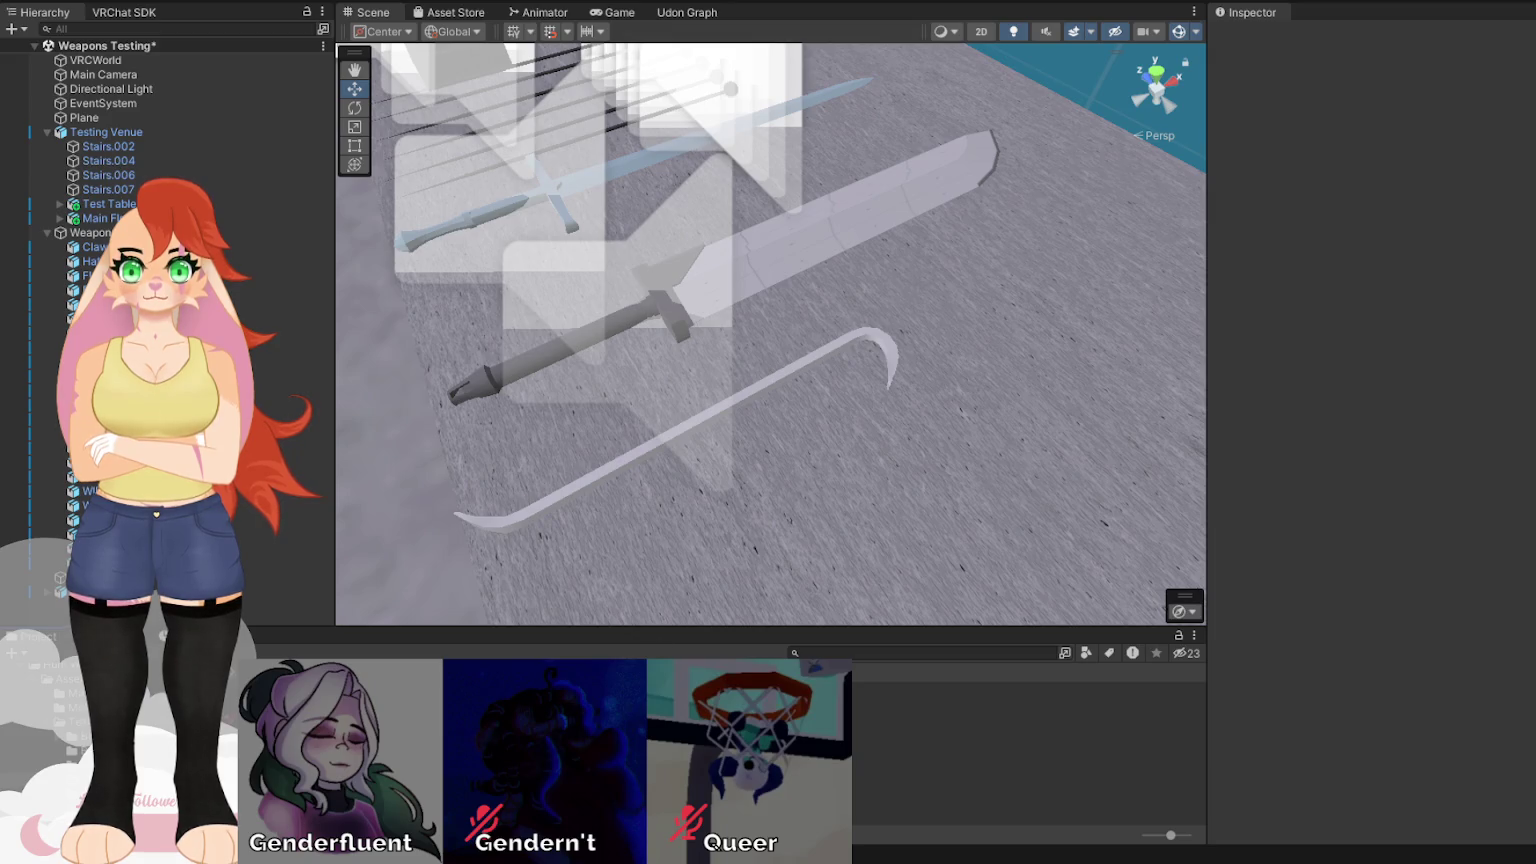
Set the Normal_OpenGL texture's Texture Type to Normal map and orbit to view the crowbar.
scroll(936, 327, "up", 5)
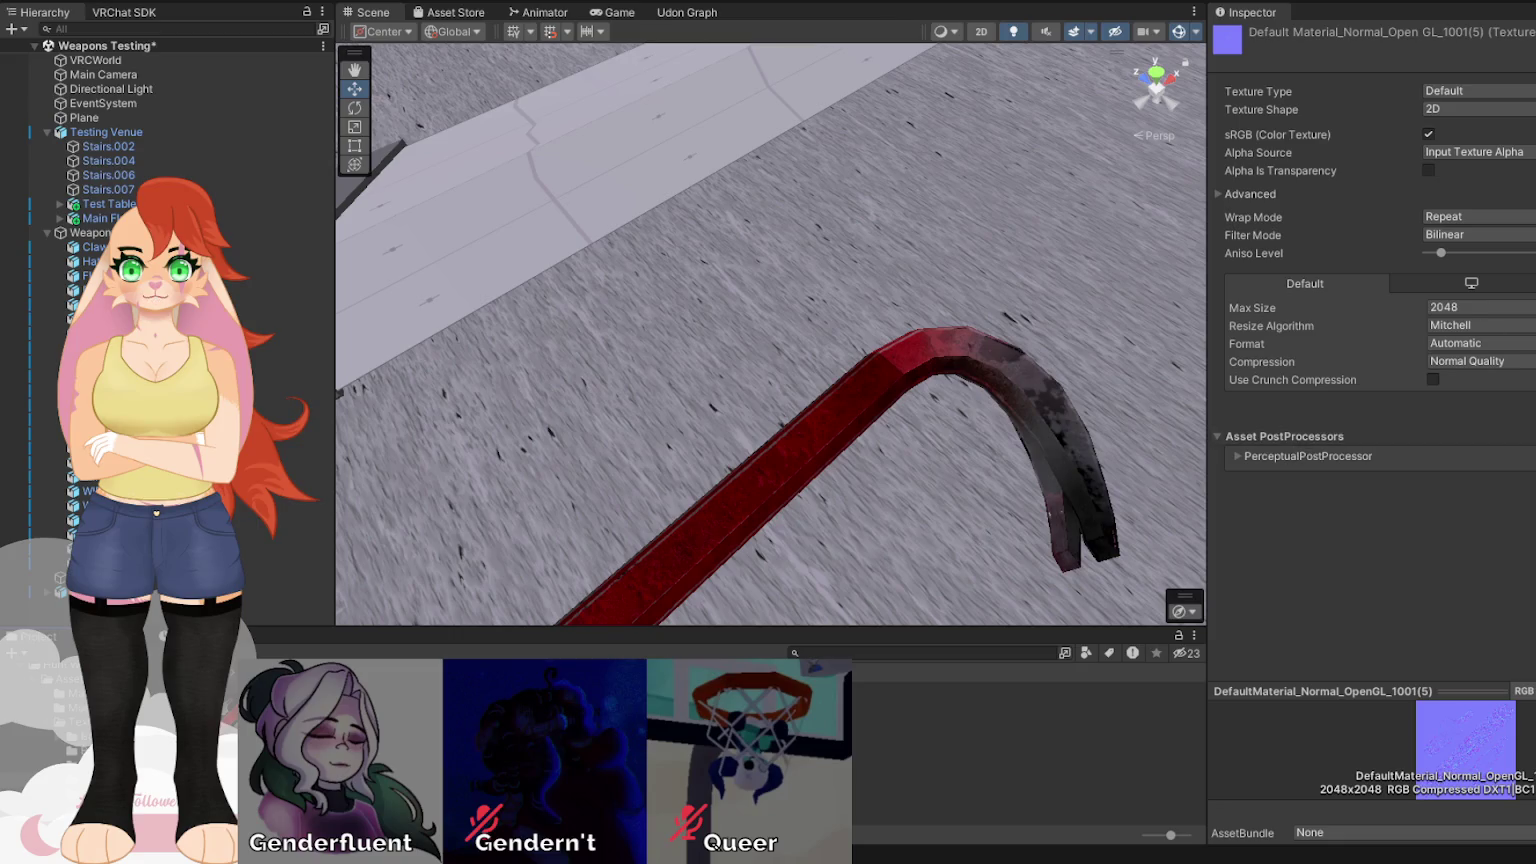
left_click(1479, 91)
left_click(1470, 110)
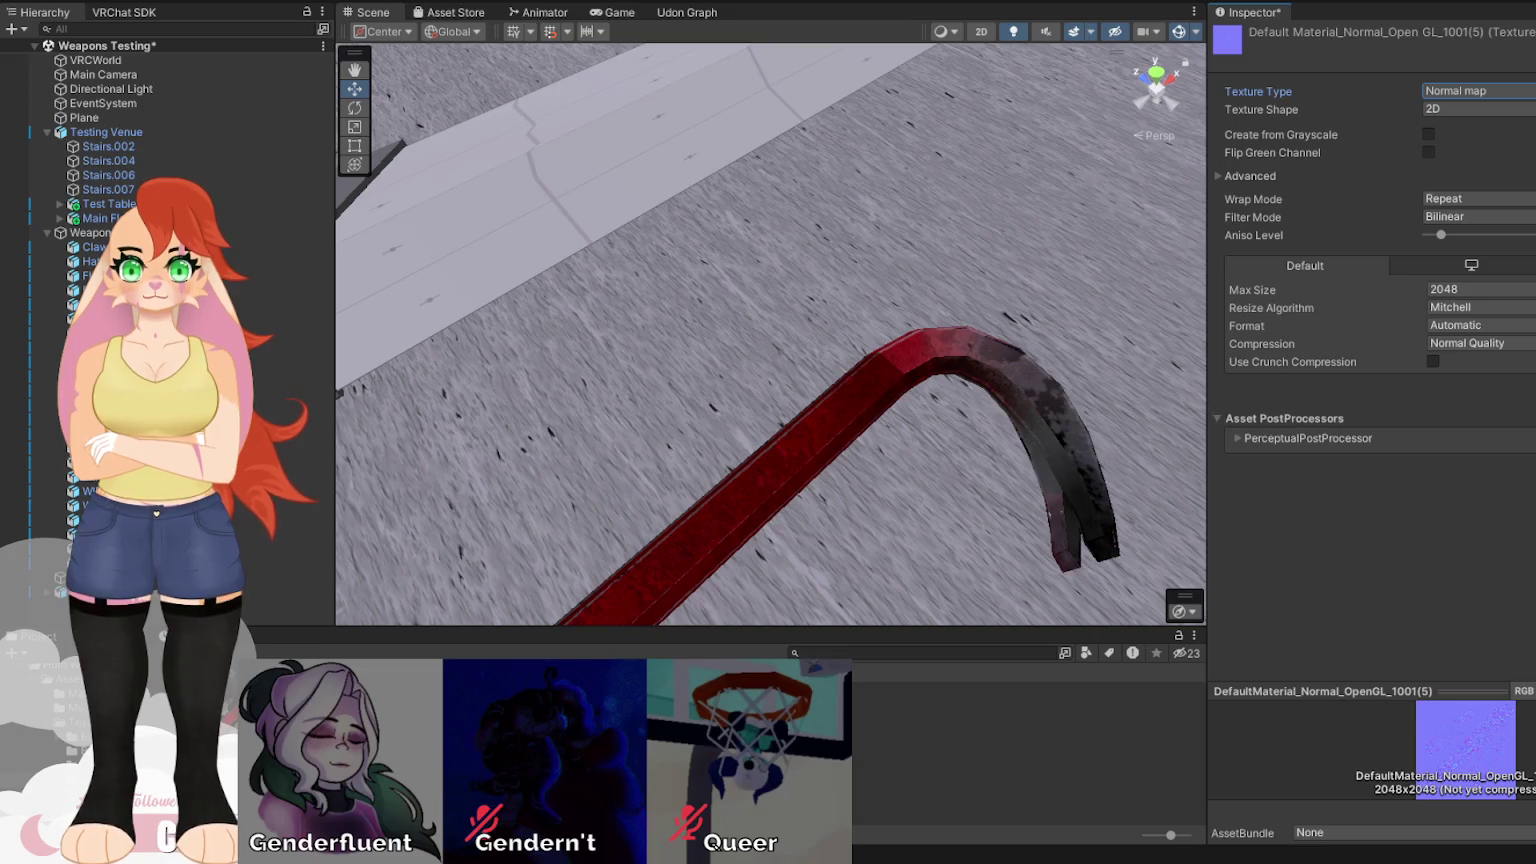
mouse_move(1011, 374)
left_mouse_down()
mouse_move(1120, 400)
mouse_move(848, 368)
mouse_move(1160, 432)
mouse_move(906, 310)
mouse_move(980, 335)
left_mouse_up()
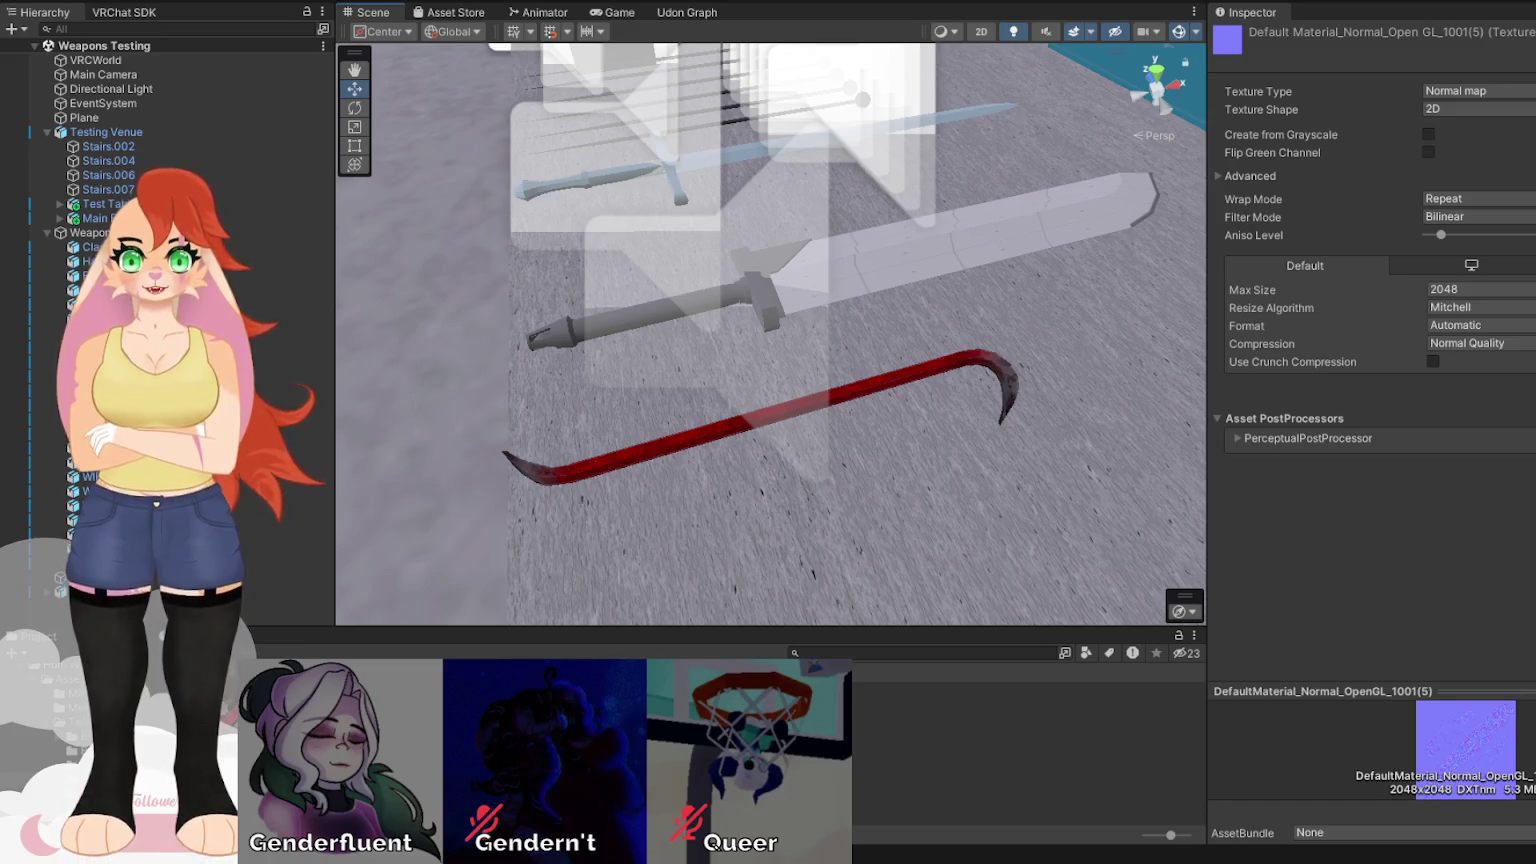
mouse_move(843, 347)
left_mouse_down()
mouse_move(899, 378)
mouse_move(935, 320)
left_mouse_up()
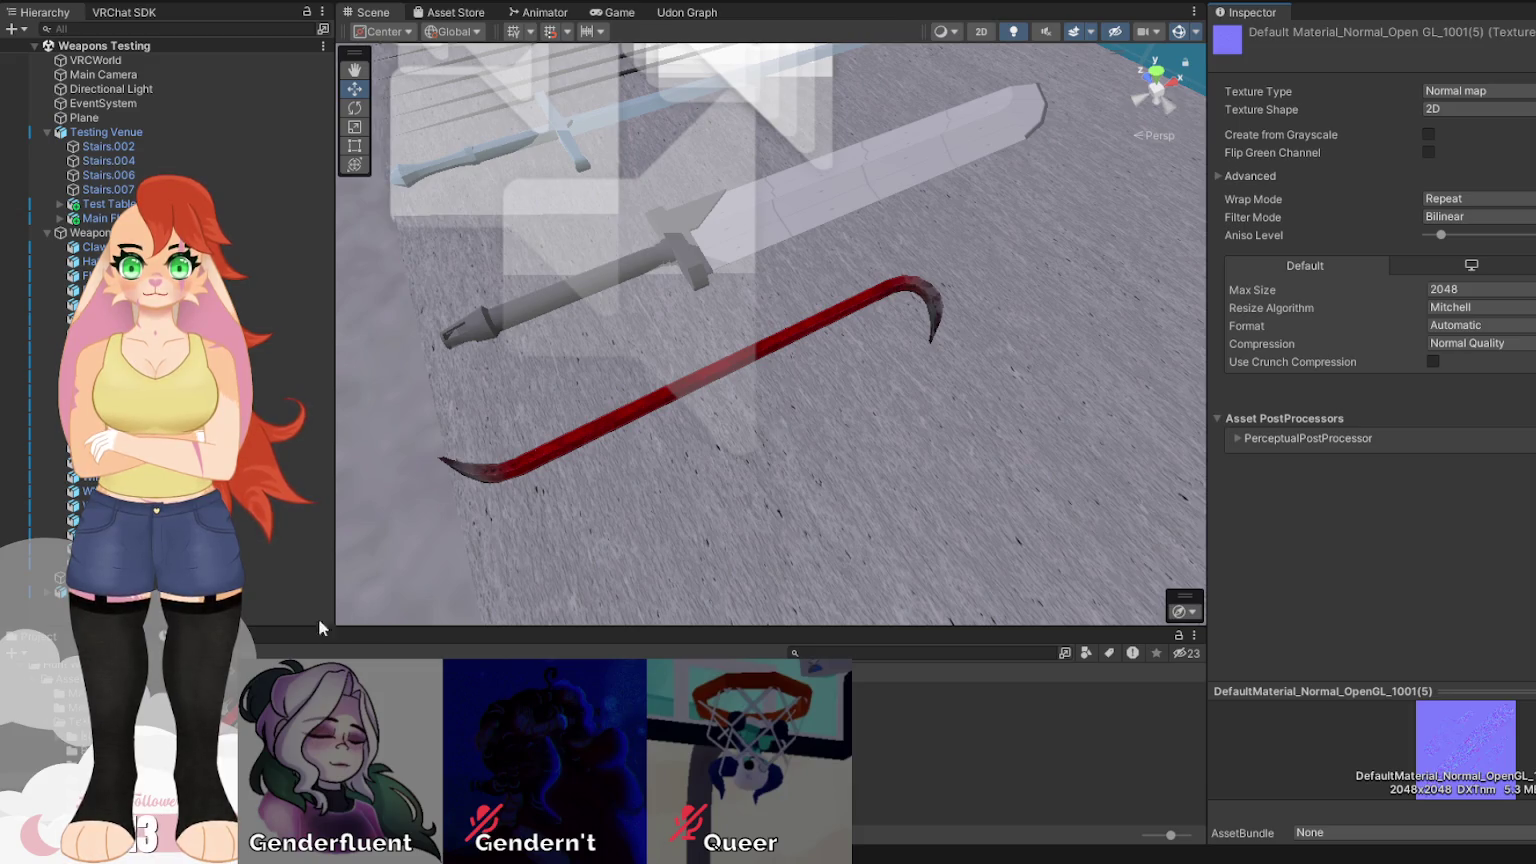
key("Left")
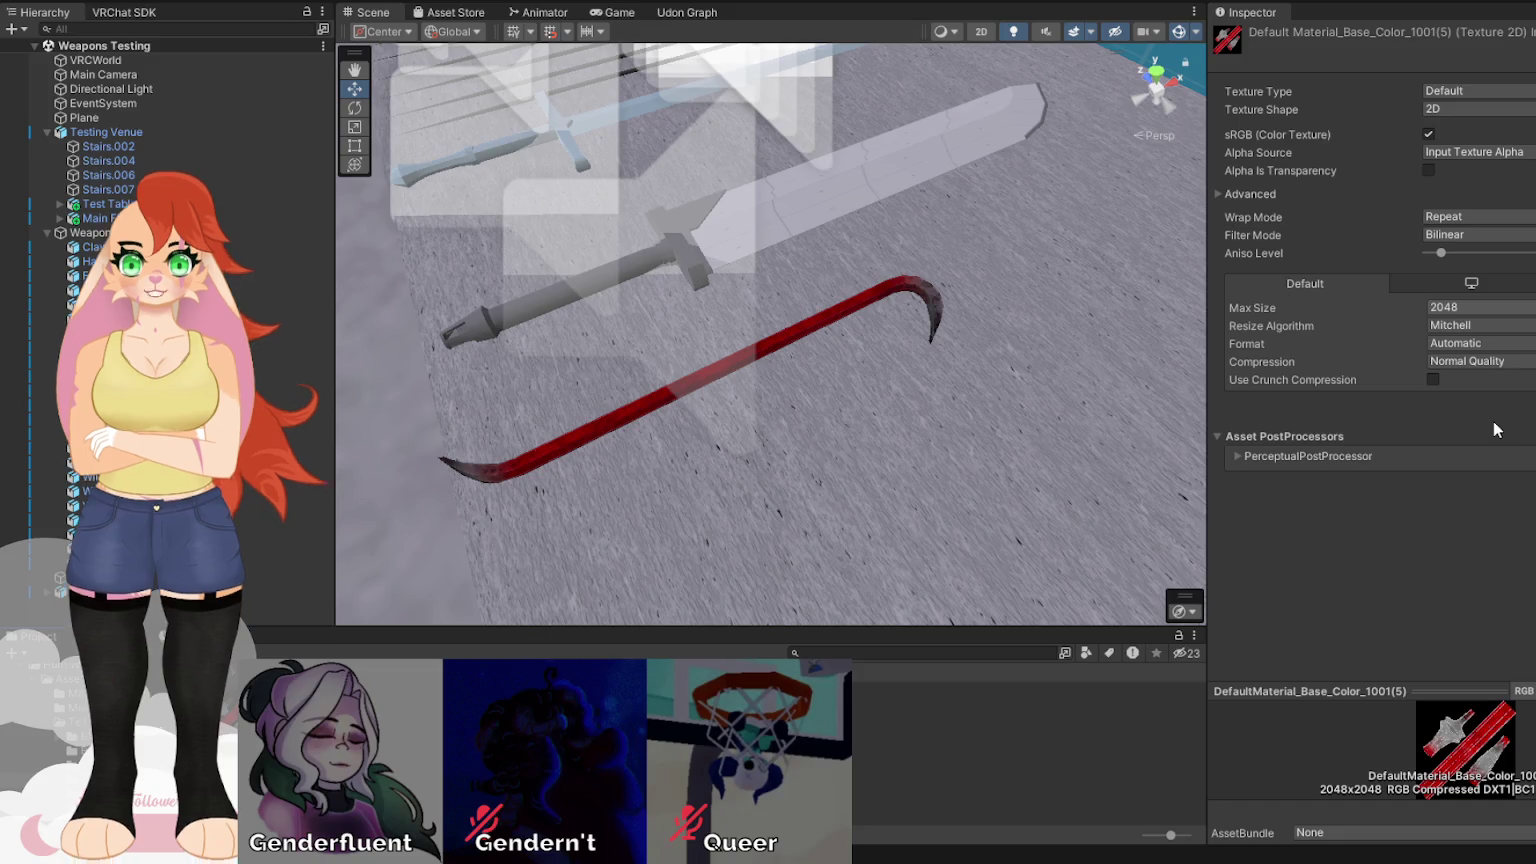
Cap Base_Color at 1024 max size and the Height and Metallic textures at 512.
left_click(1479, 308)
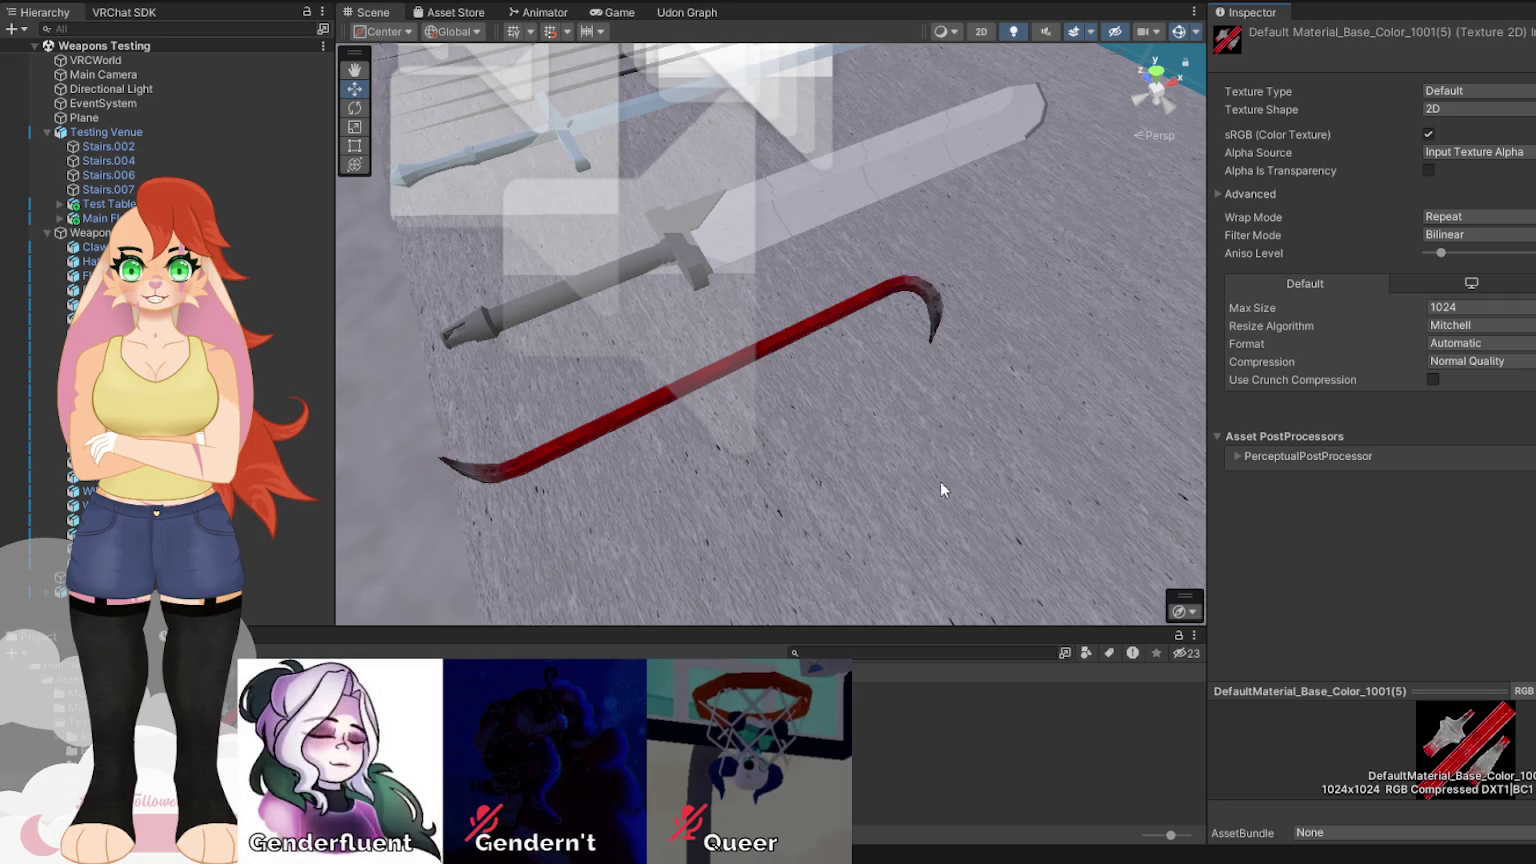
key("w")
left_click_drag(883, 408, 858, 454)
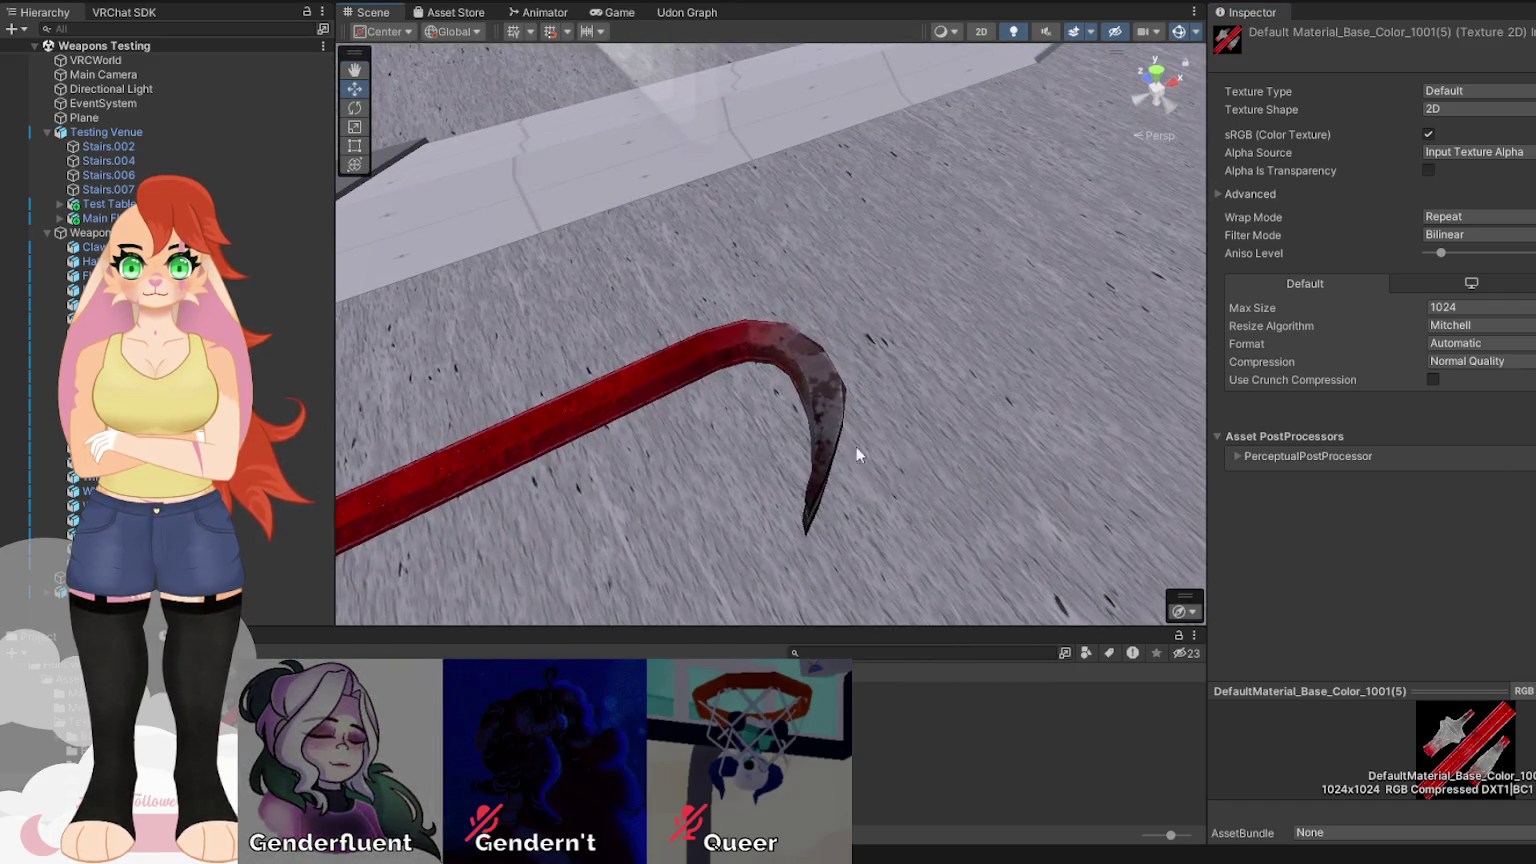
left_click(1480, 408)
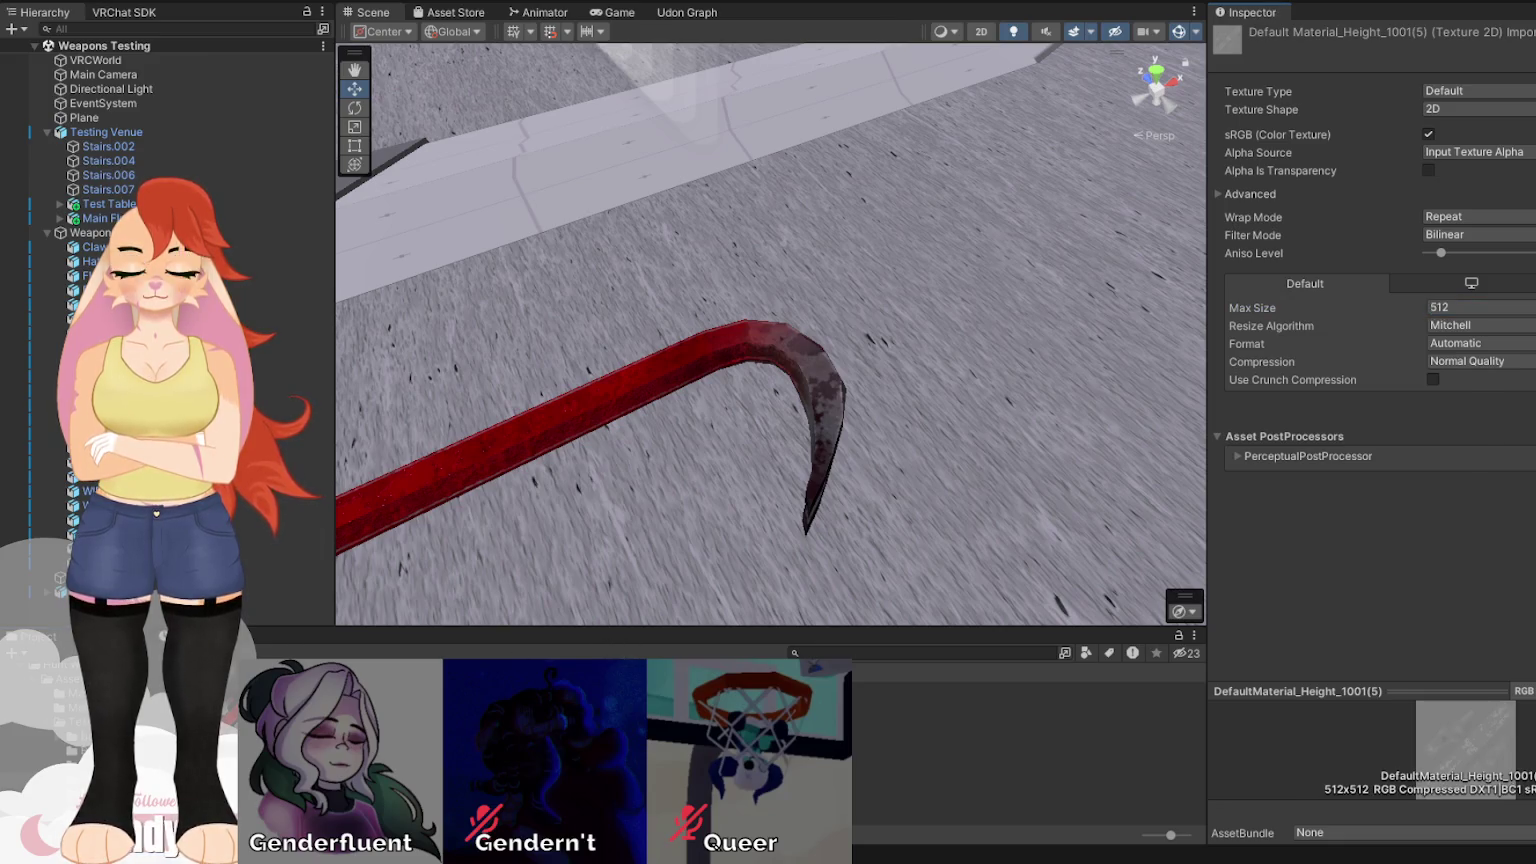
left_click(1476, 309)
left_click(1494, 403)
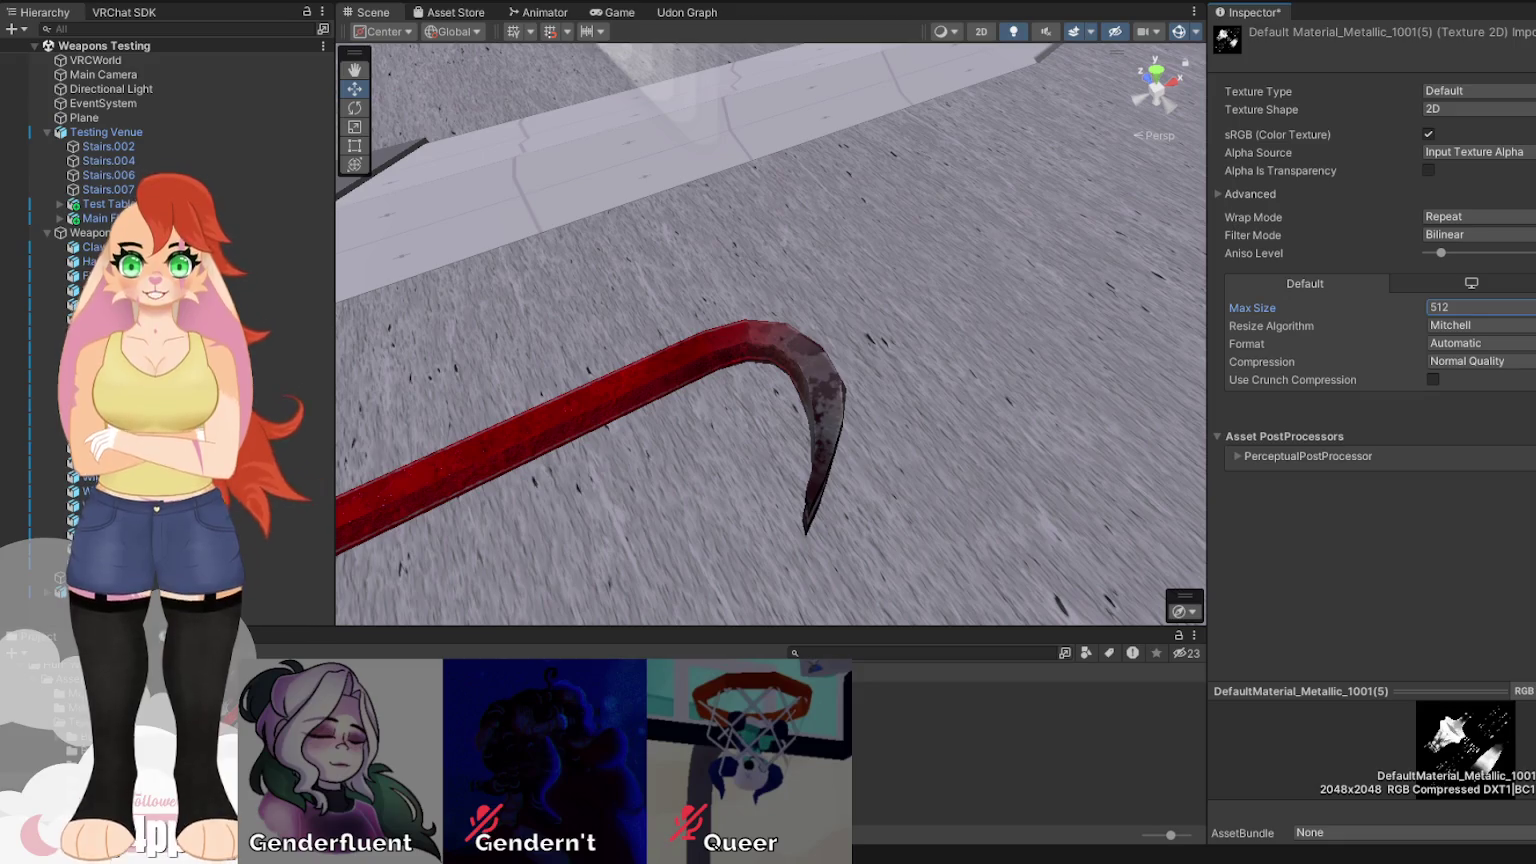
Cap the Mixed_AO texture's max size at 512.
key("Down")
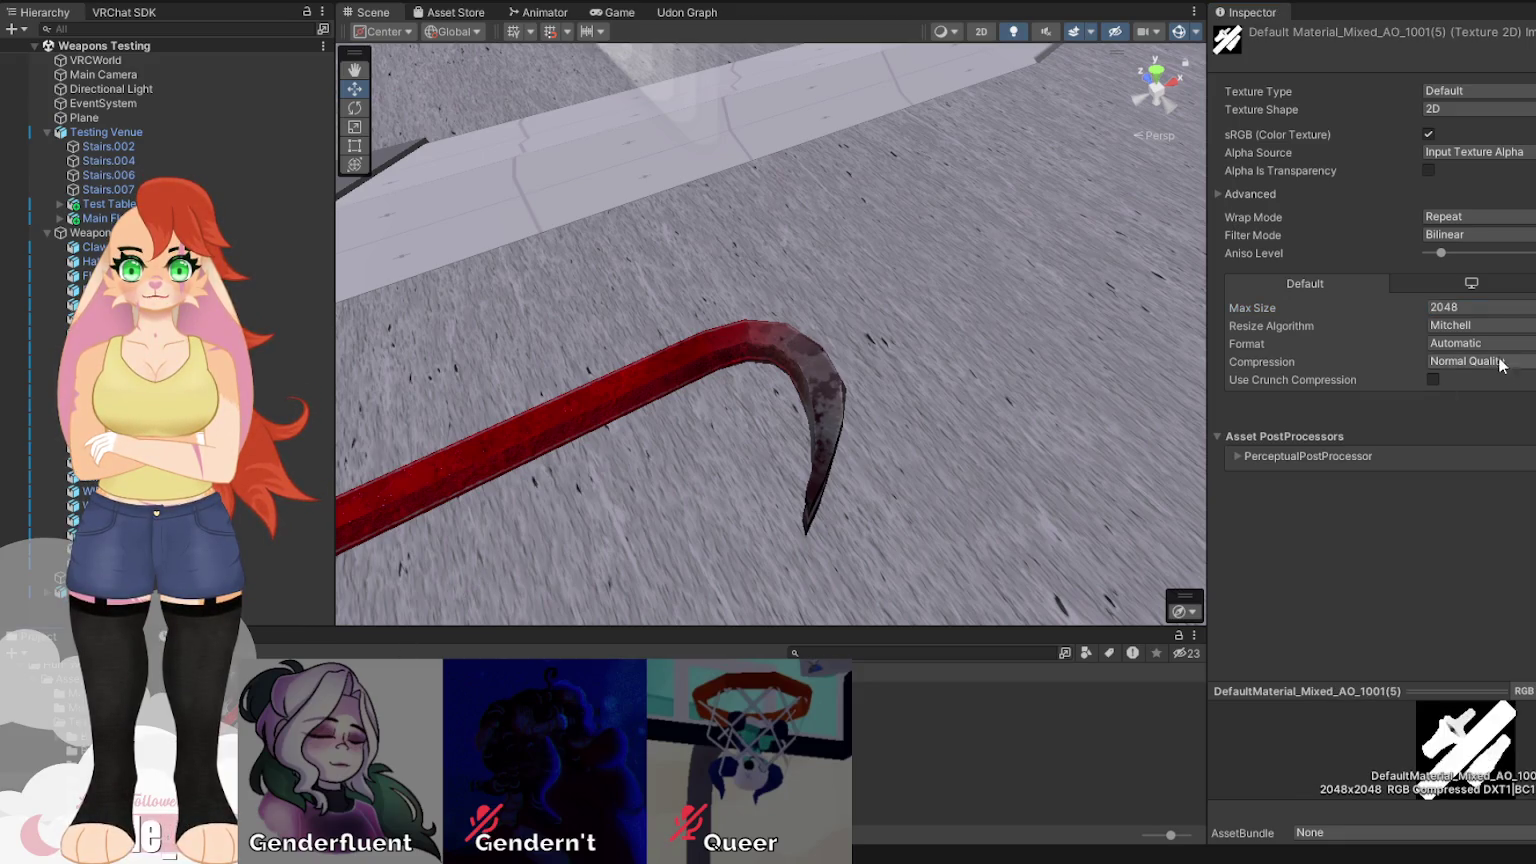
left_click(1476, 307)
left_click(1494, 404)
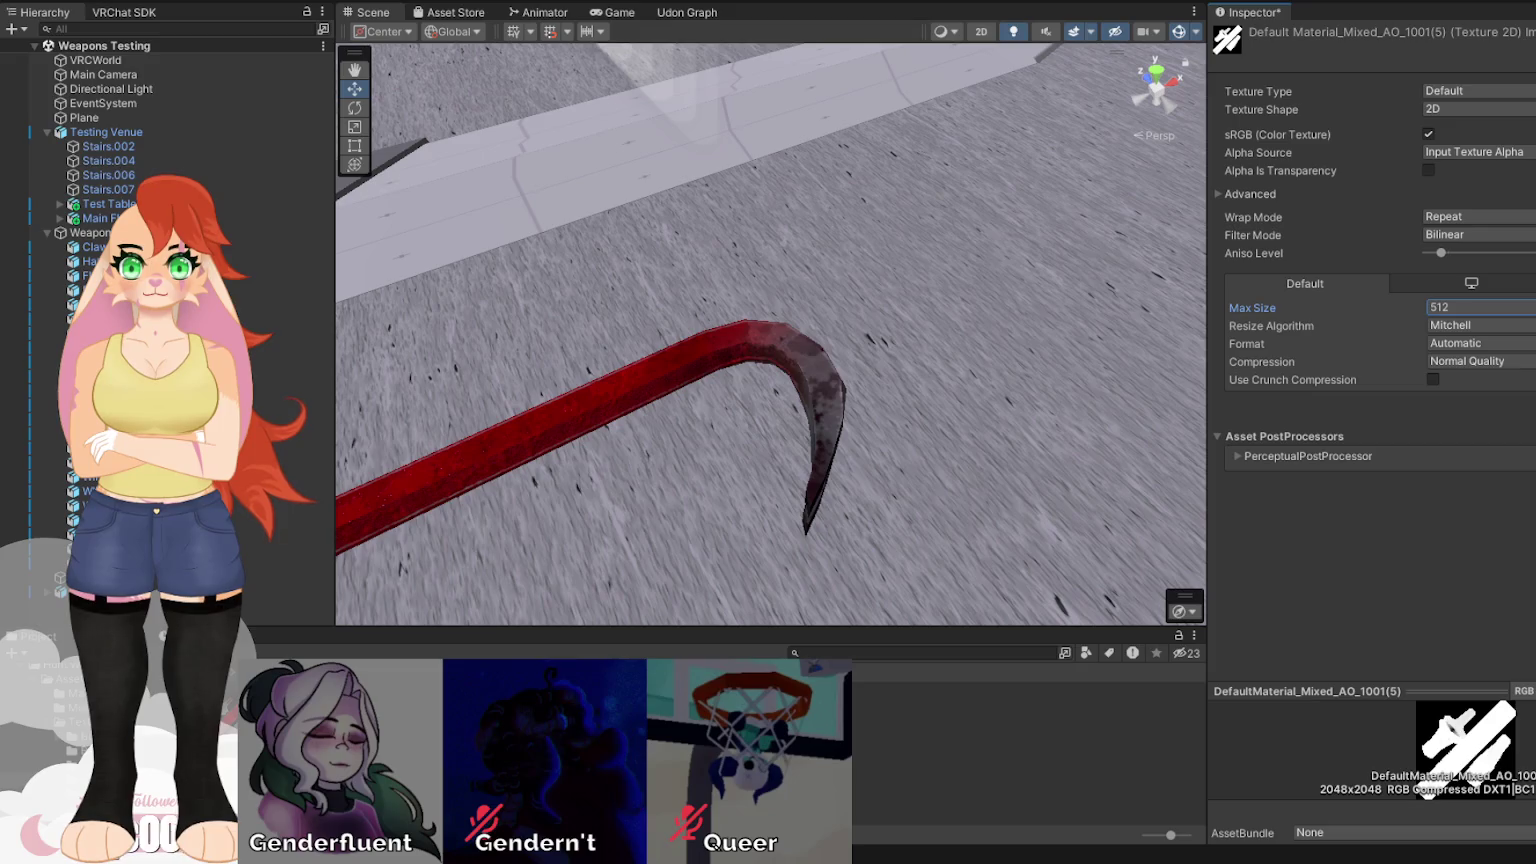
key("Down")
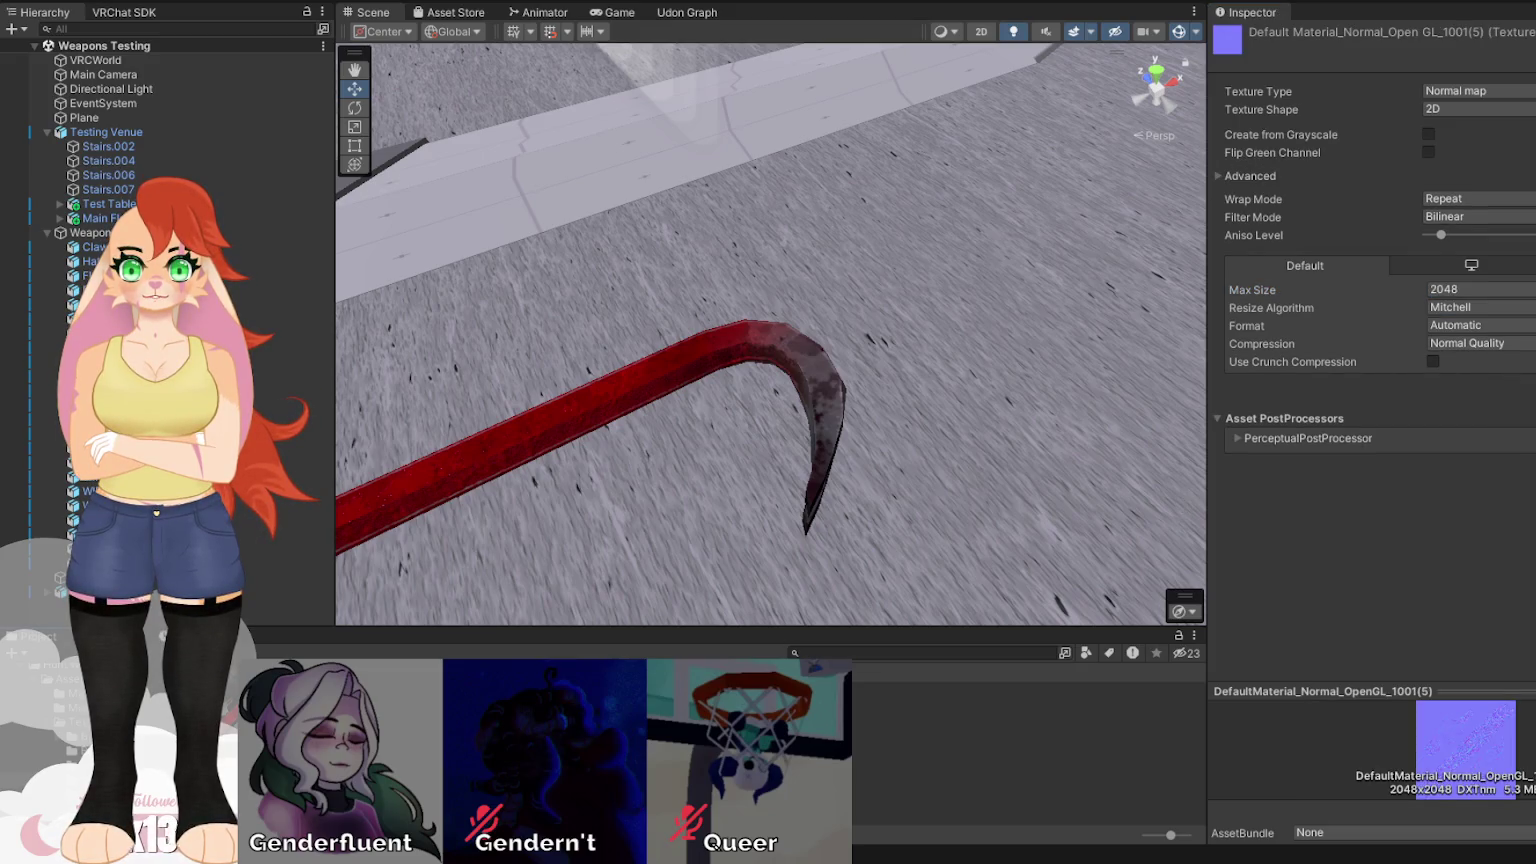
key("Up")
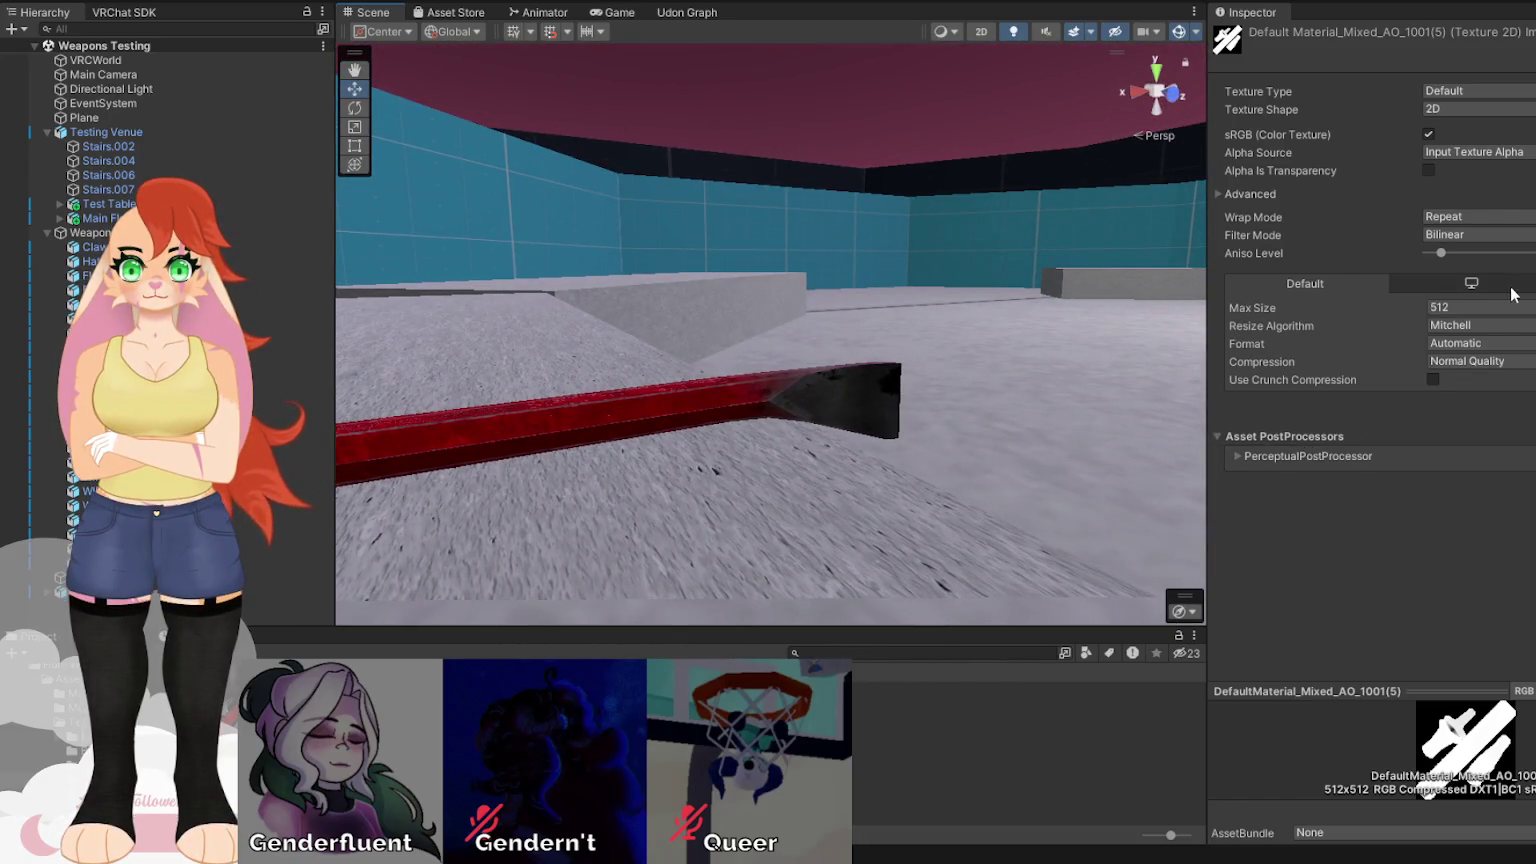
Briefly test Mixed_AO at 32, restore it to 512, then deselect the texture.
left_click(1477, 318)
left_click(1484, 338)
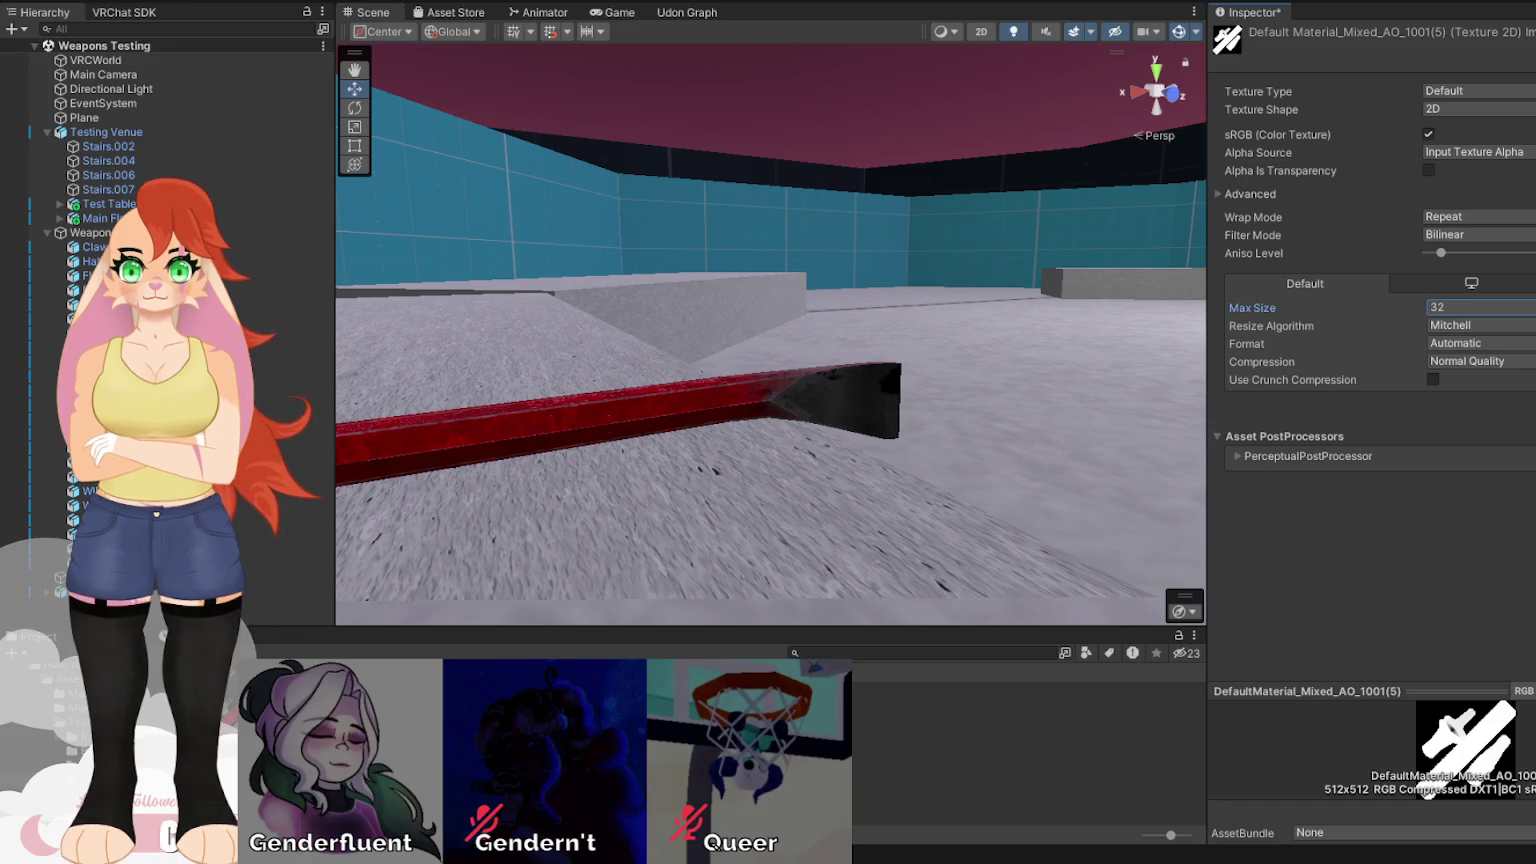
left_click(1517, 318)
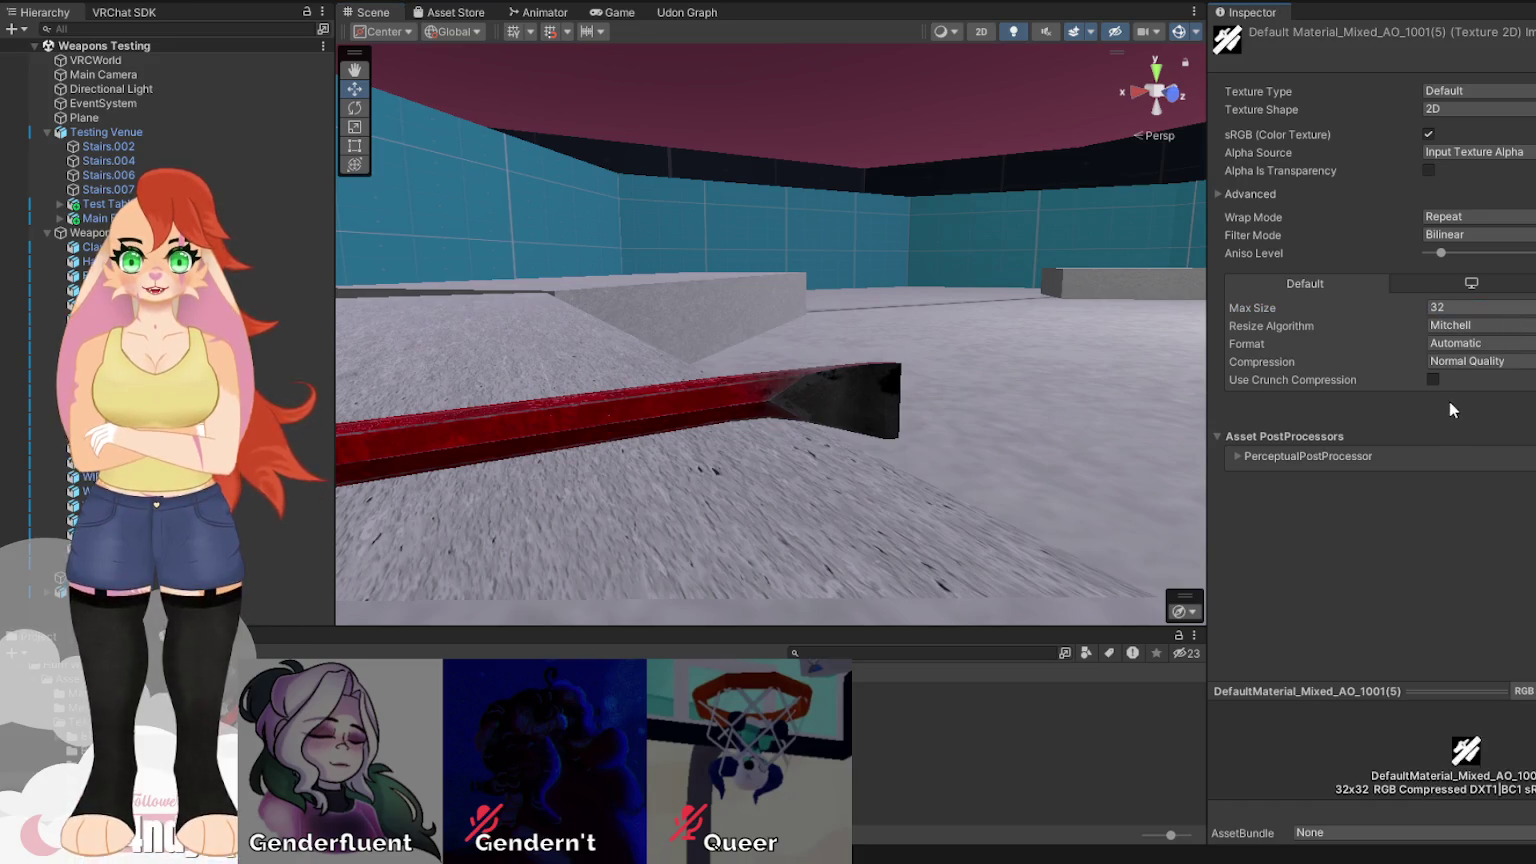
left_click(1495, 425)
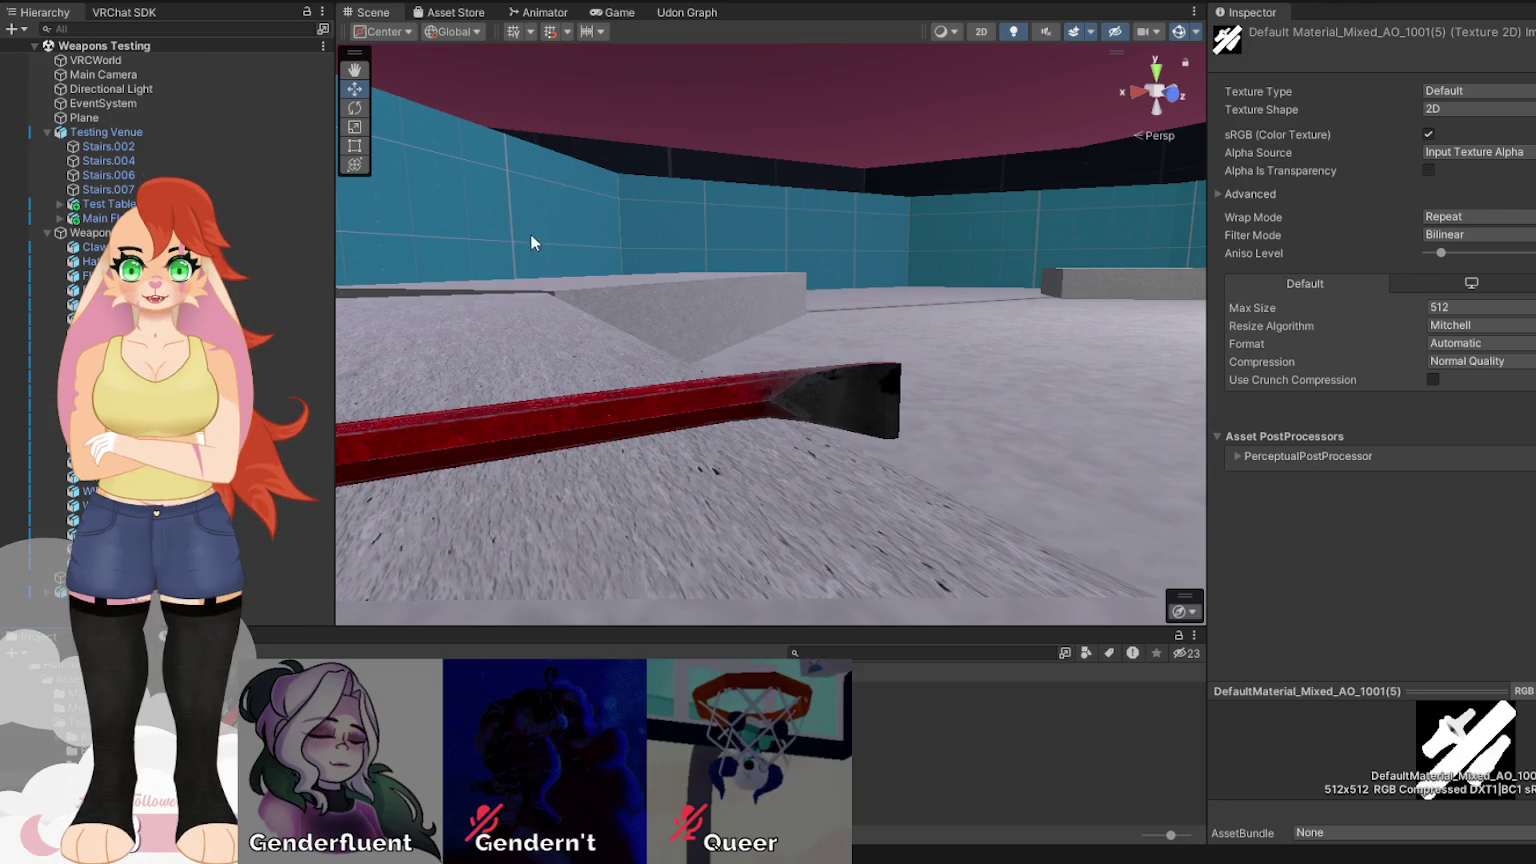
left_click(950, 447)
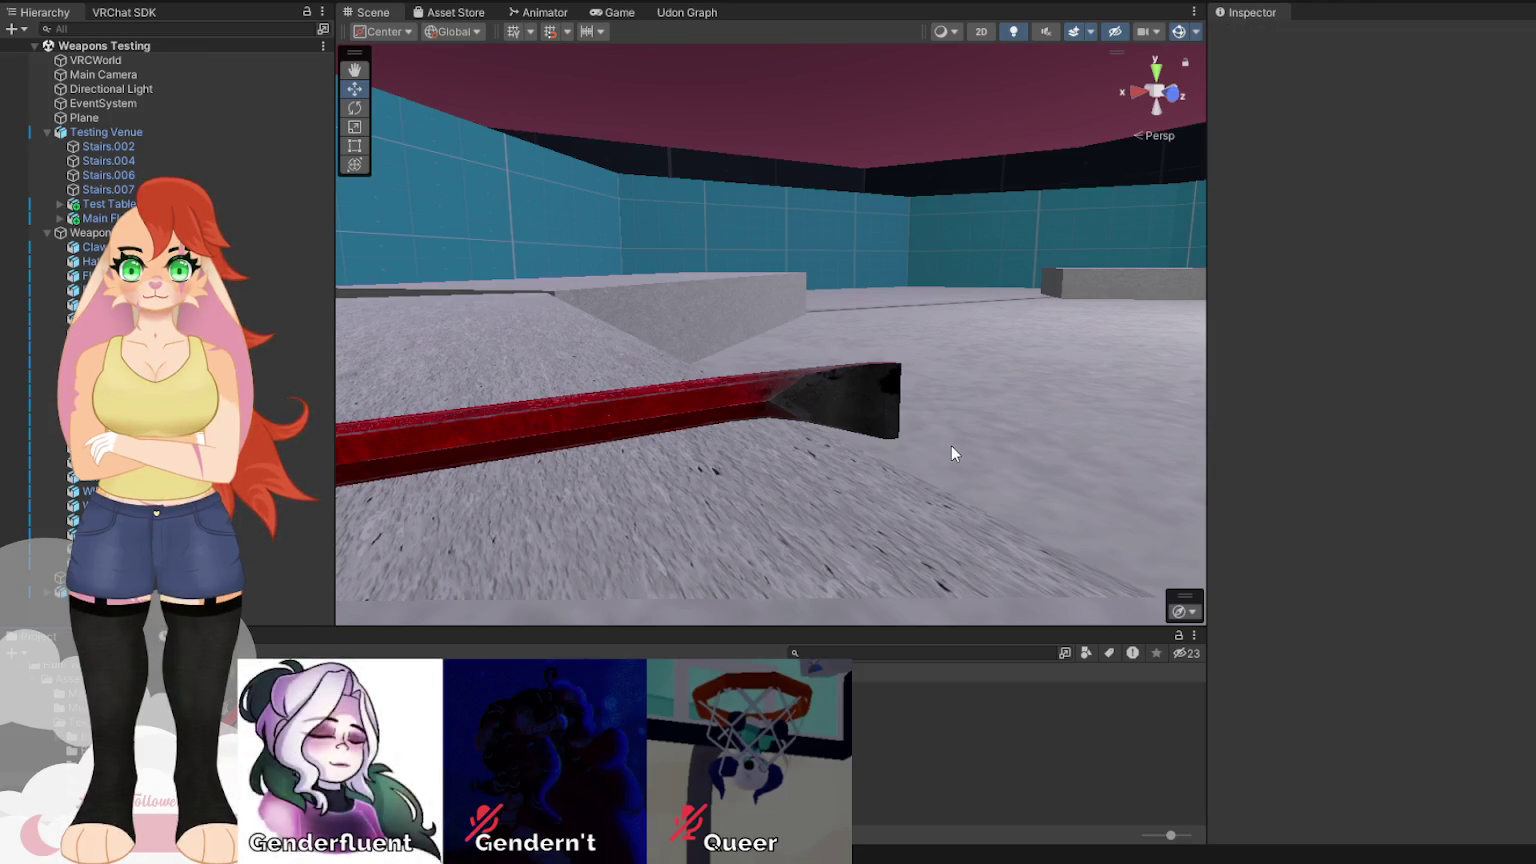
Cap the normal map texture at 512 and fly close to inspect the red crowbar.
key("ctrl+z")
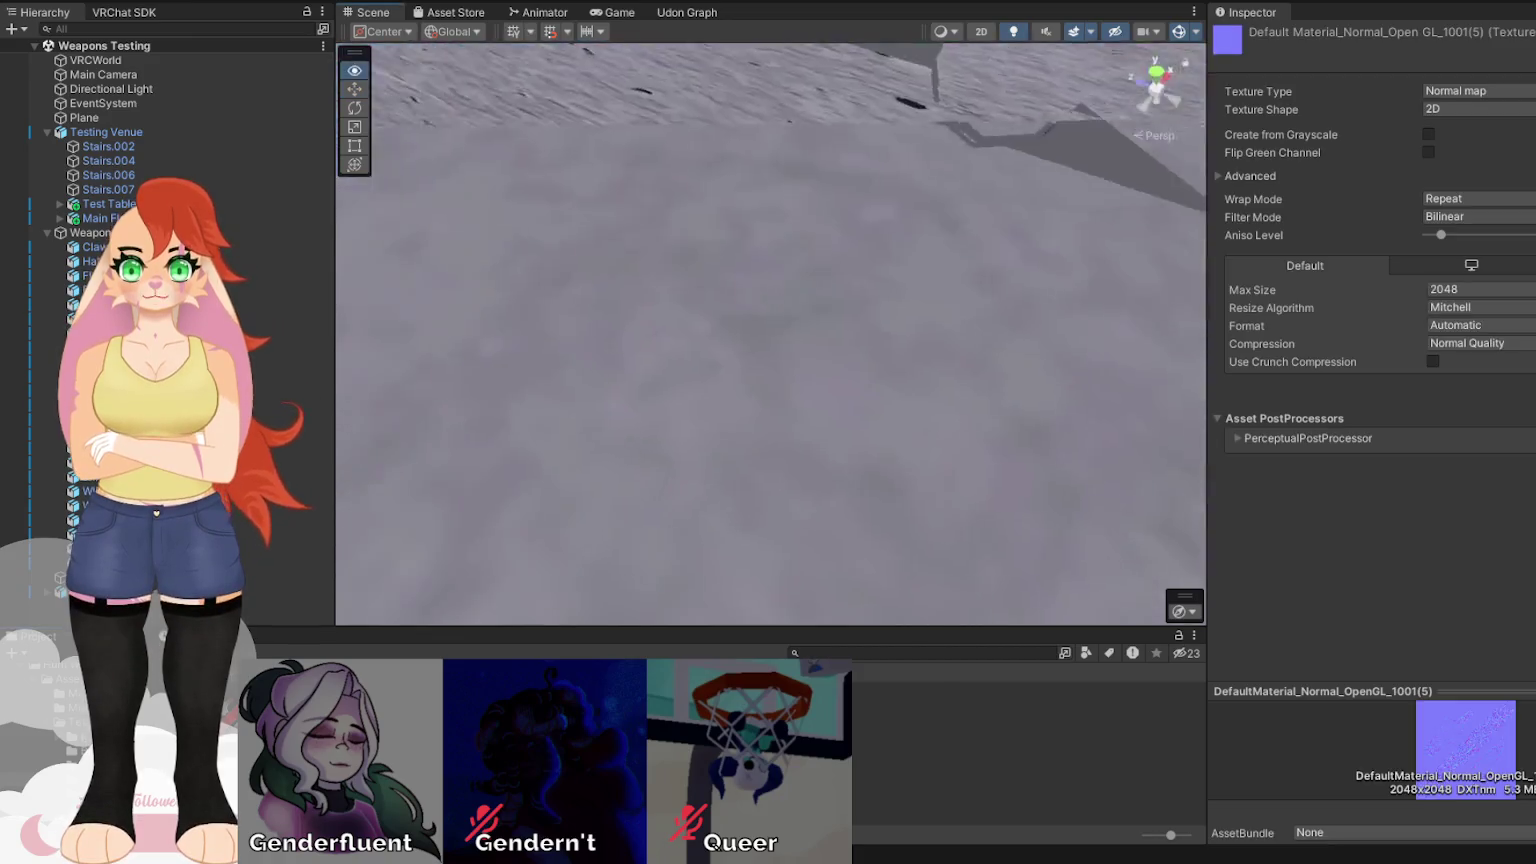
scroll(1029, 189, "up", 3)
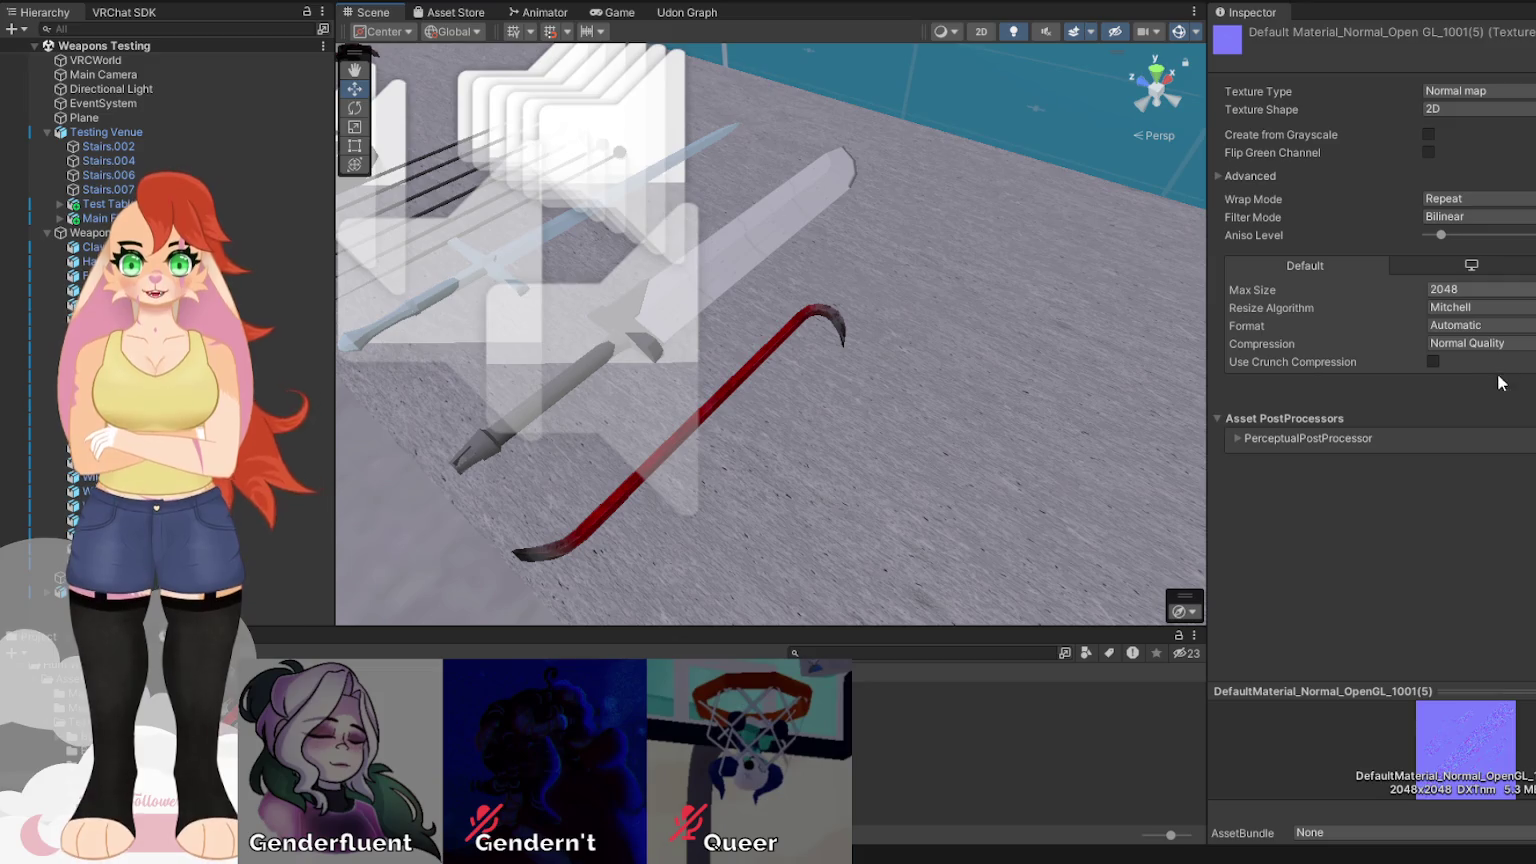
left_click(1480, 289)
left_click(1479, 251)
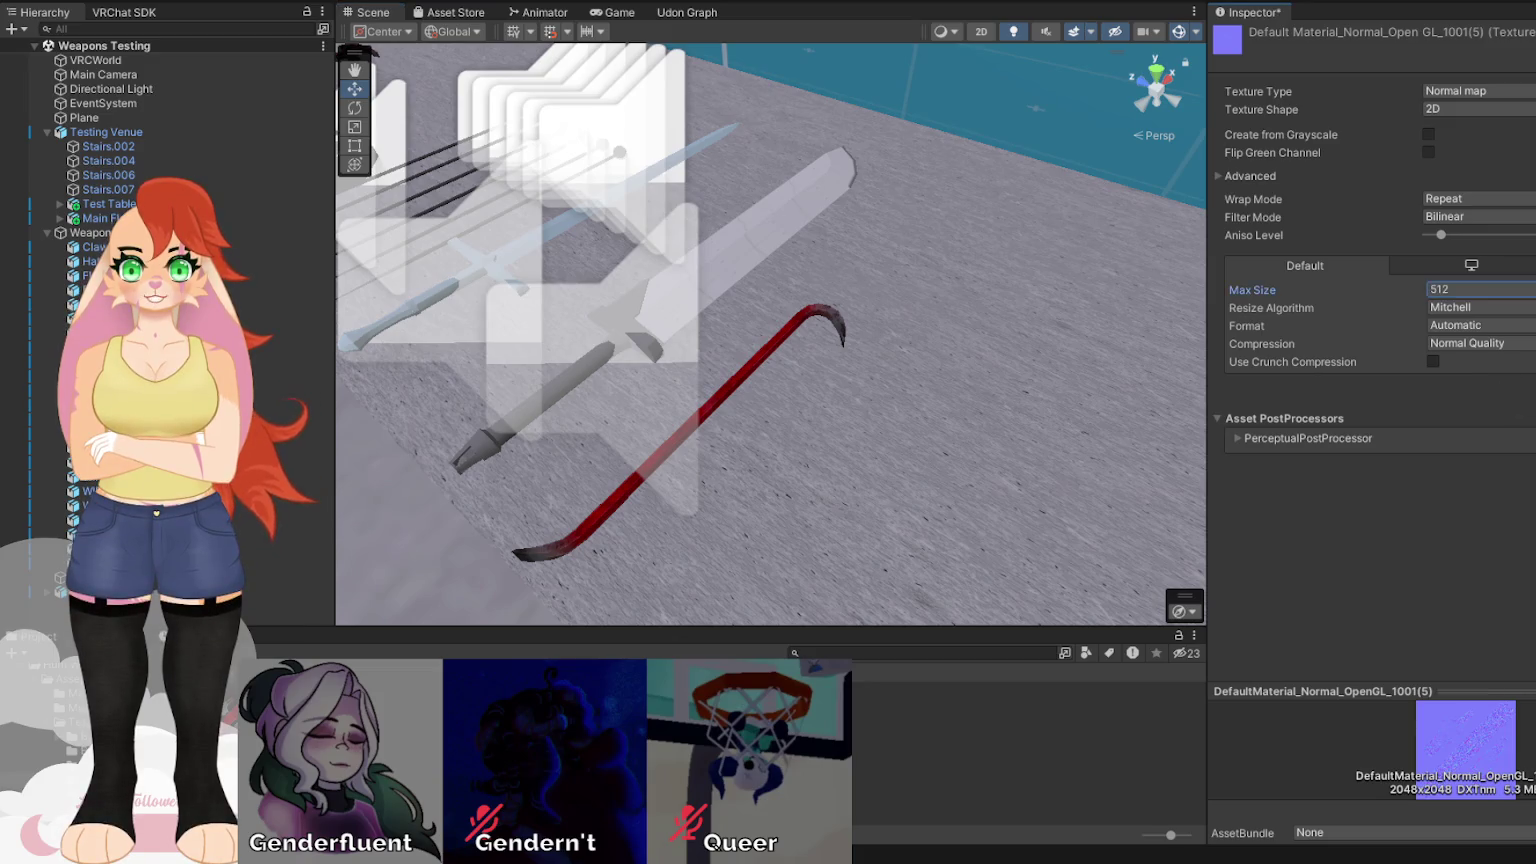
mouse_move(991, 406)
left_mouse_down()
mouse_move(850, 432)
mouse_move(828, 457)
mouse_move(850, 364)
mouse_move(768, 470)
left_mouse_up()
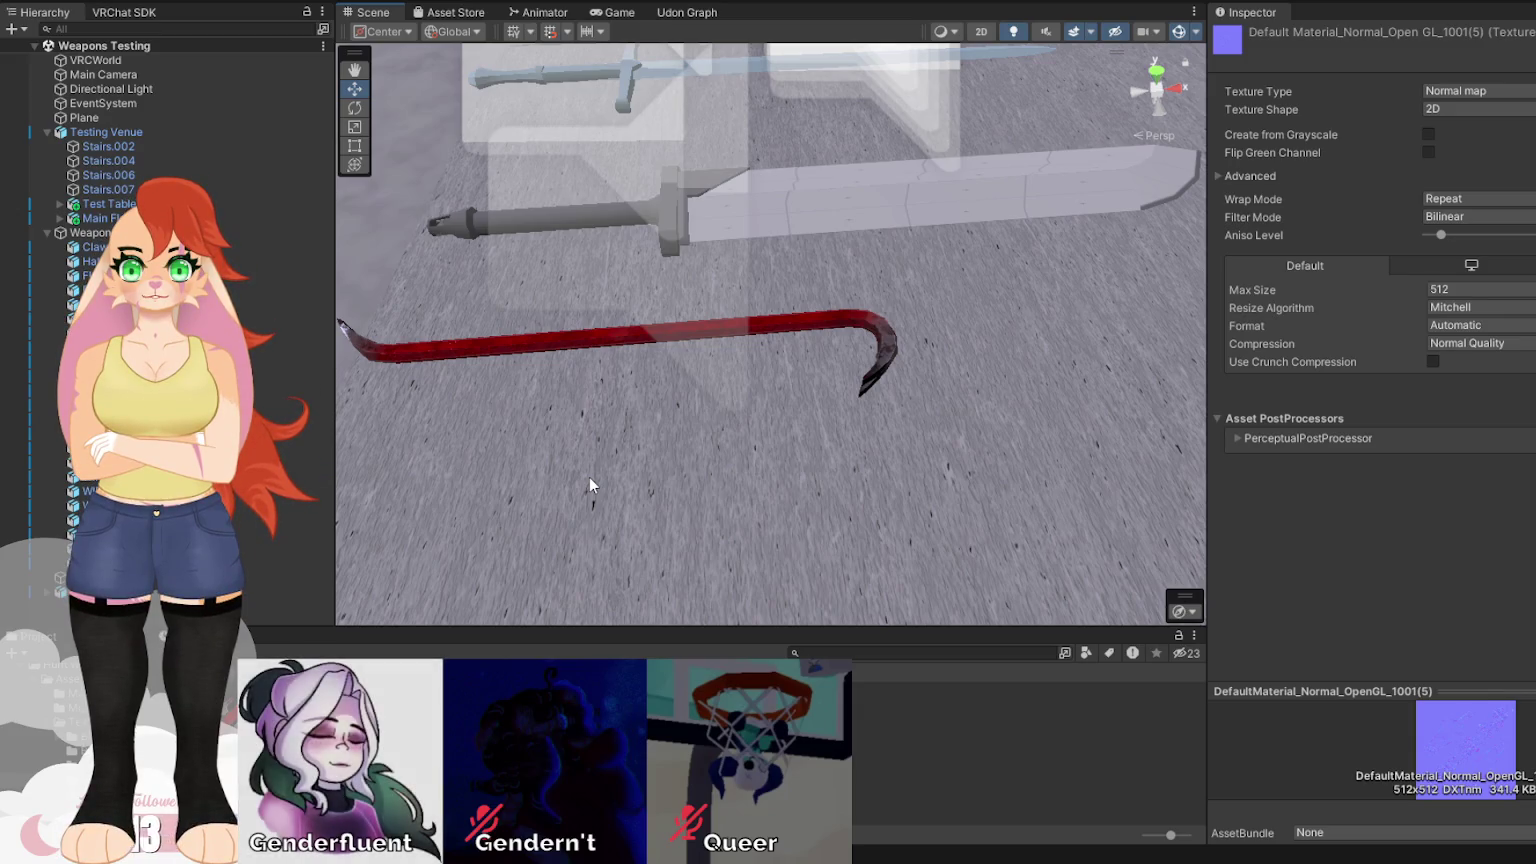
mouse_move(589, 477)
left_mouse_down()
mouse_move(610, 540)
mouse_move(839, 452)
mouse_move(686, 360)
mouse_move(799, 273)
mouse_move(1126, 353)
mouse_move(901, 318)
mouse_move(817, 334)
mouse_move(698, 579)
left_mouse_up()
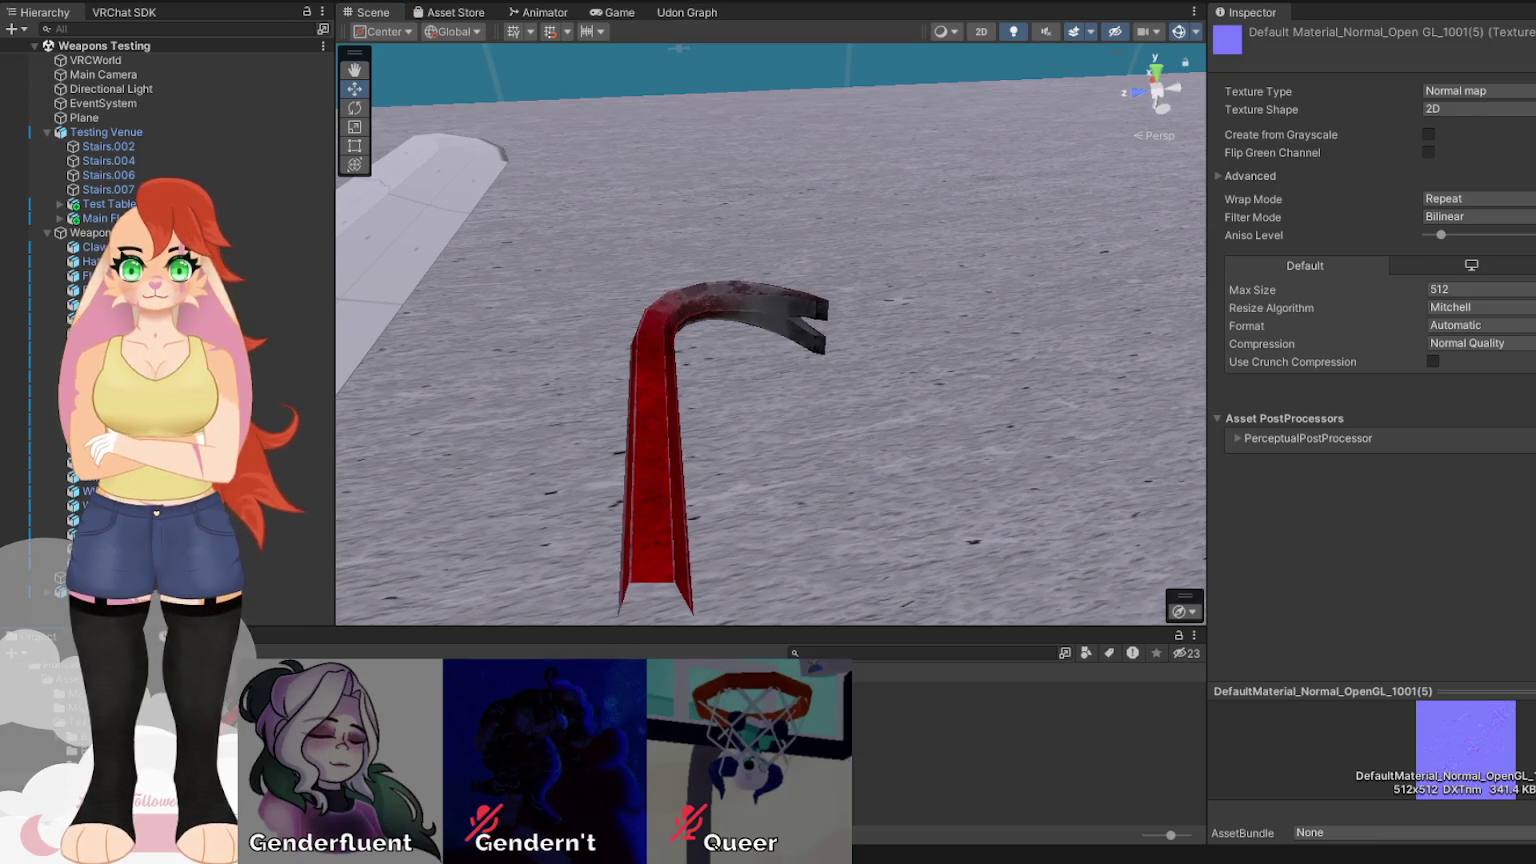
key("Up")
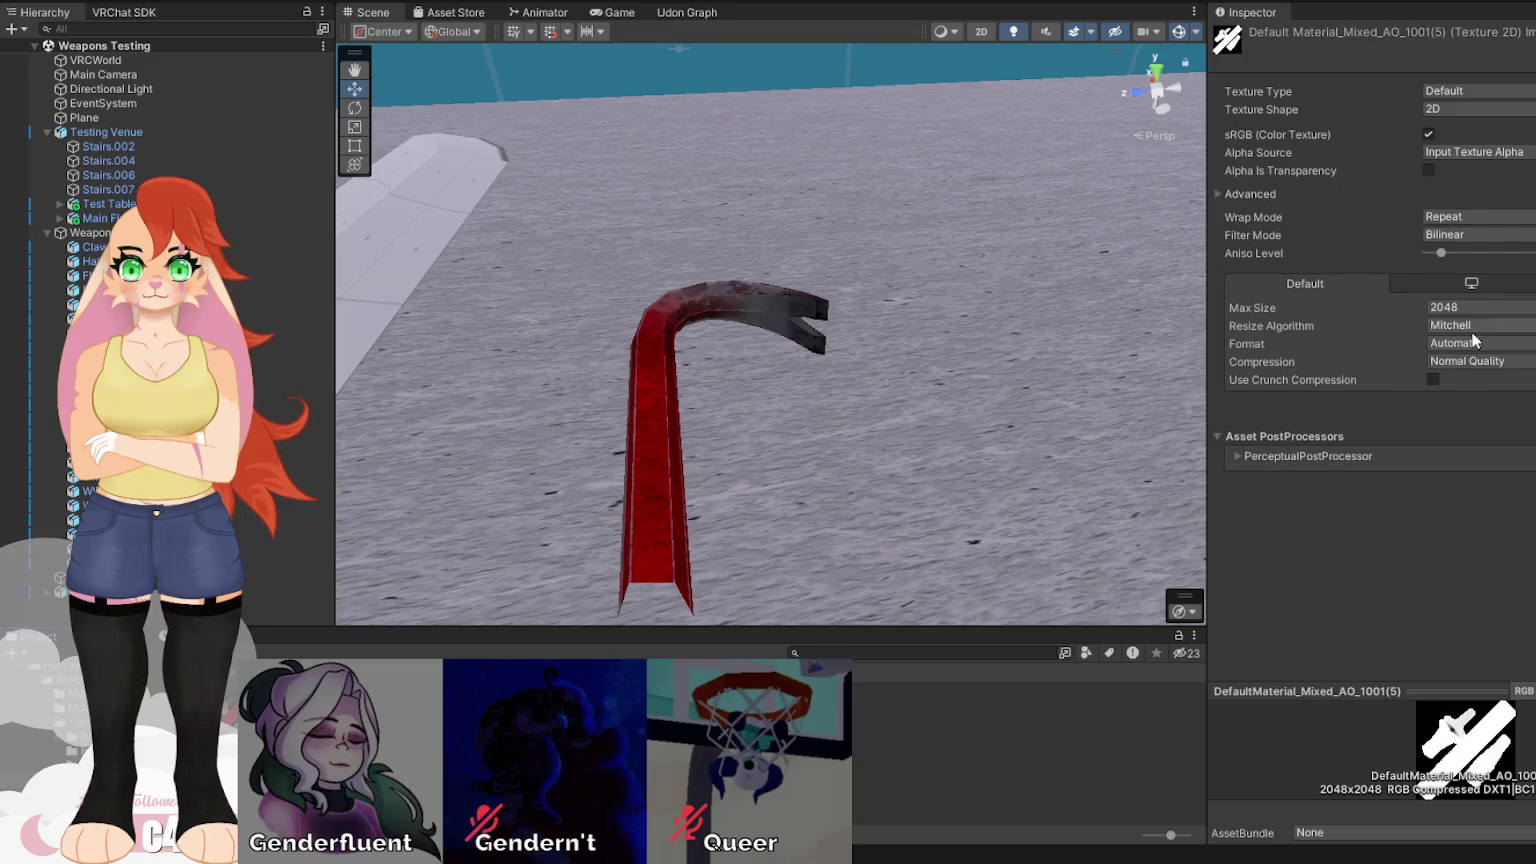
Apply 256, then 128 max size to Mixed_AO, comparing against 2048 via undo/redo.
left_click(1480, 308)
left_click(1480, 382)
left_click(1530, 406)
left_click(1430, 310)
left_click(1481, 362)
left_click(1530, 405)
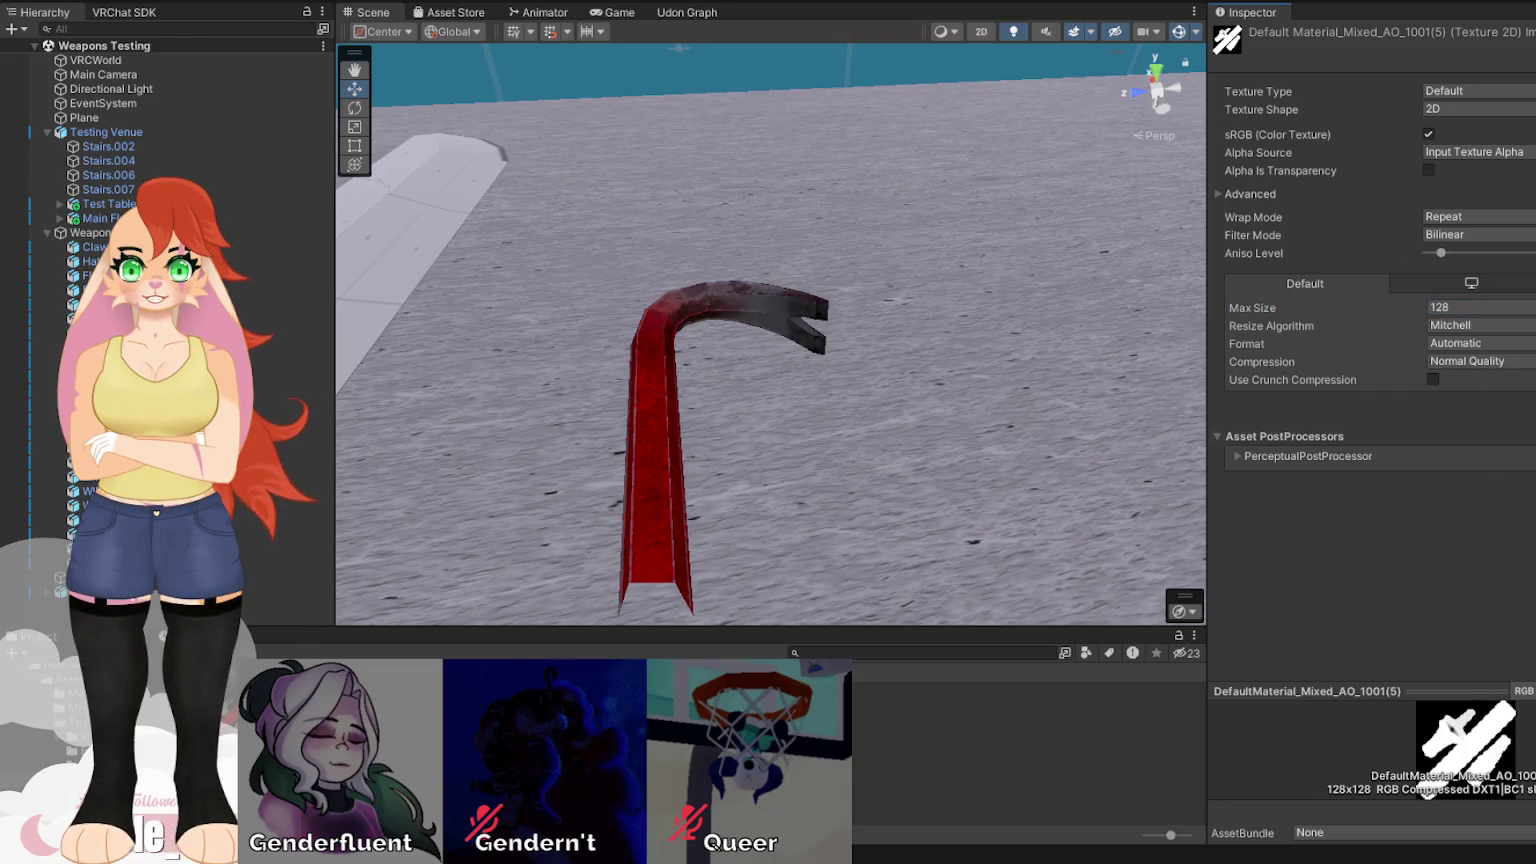
mouse_move(1144, 407)
left_mouse_down()
mouse_move(1479, 601)
mouse_move(1428, 297)
mouse_move(1409, 283)
left_mouse_up()
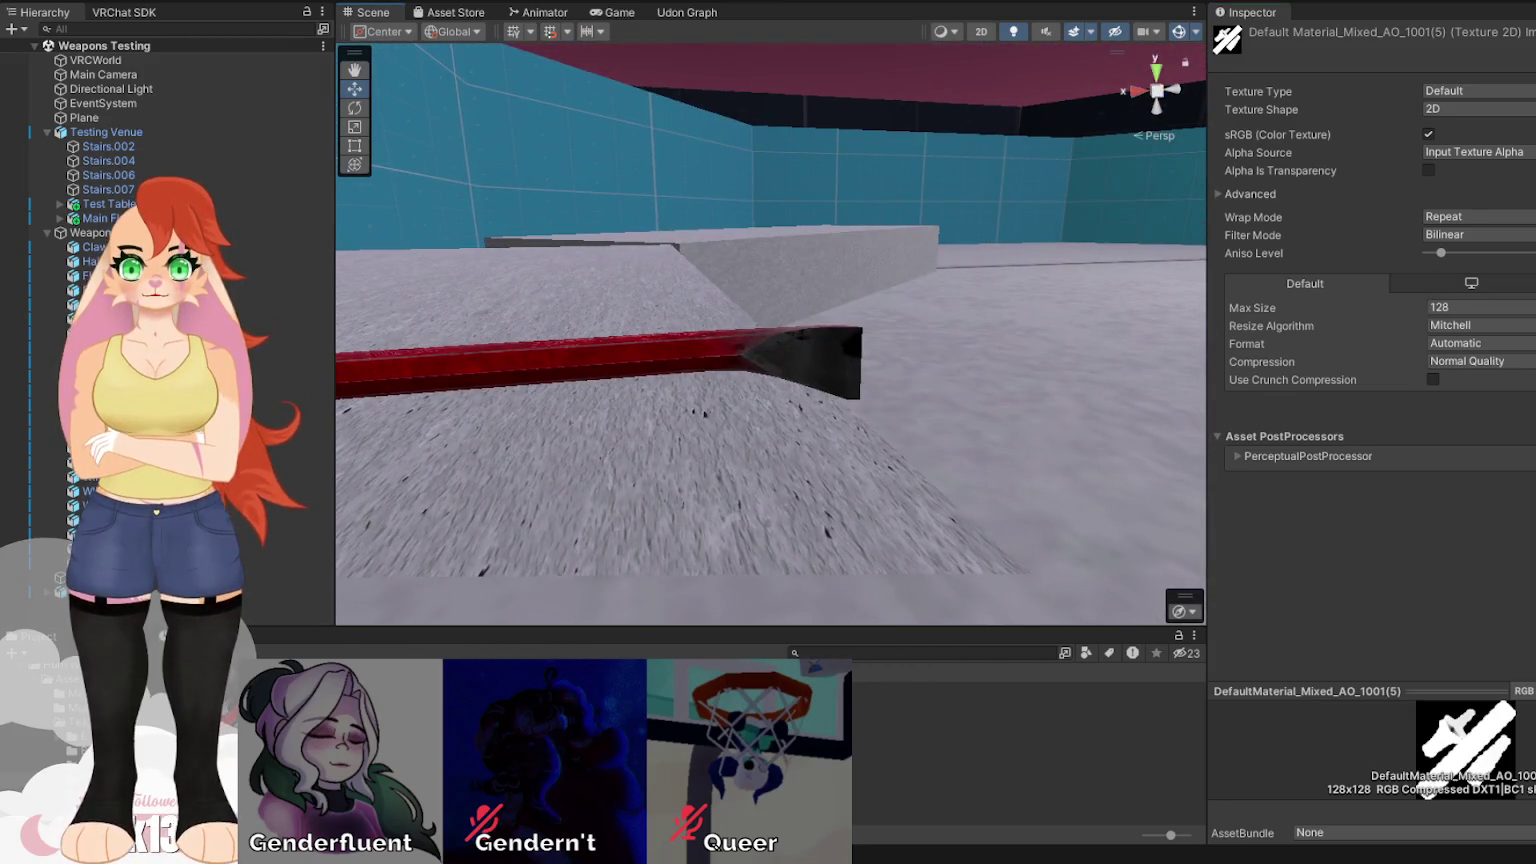
key("ctrl+z")
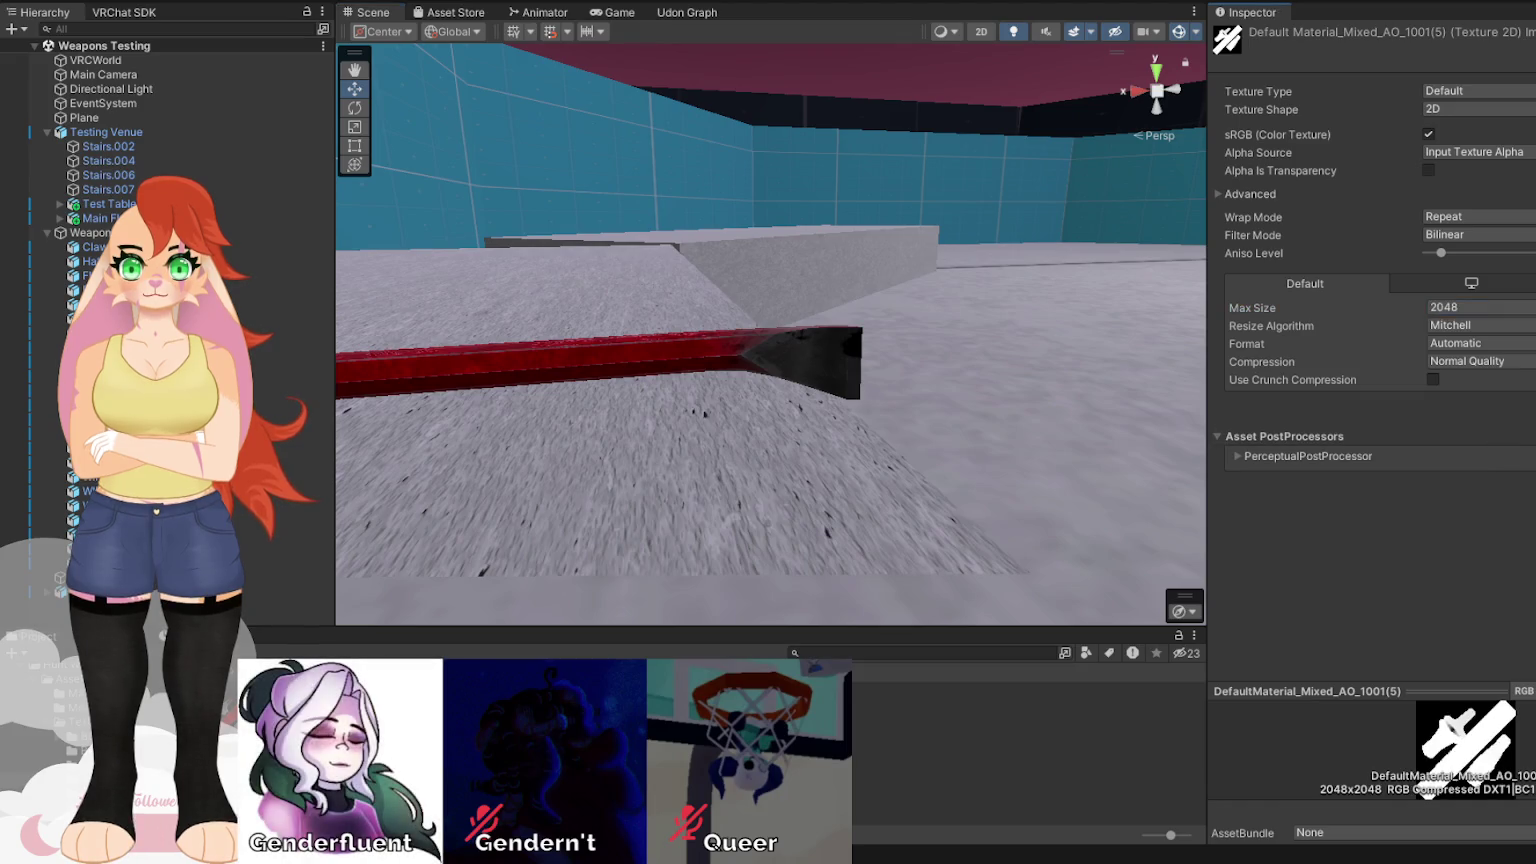
key("ctrl+y")
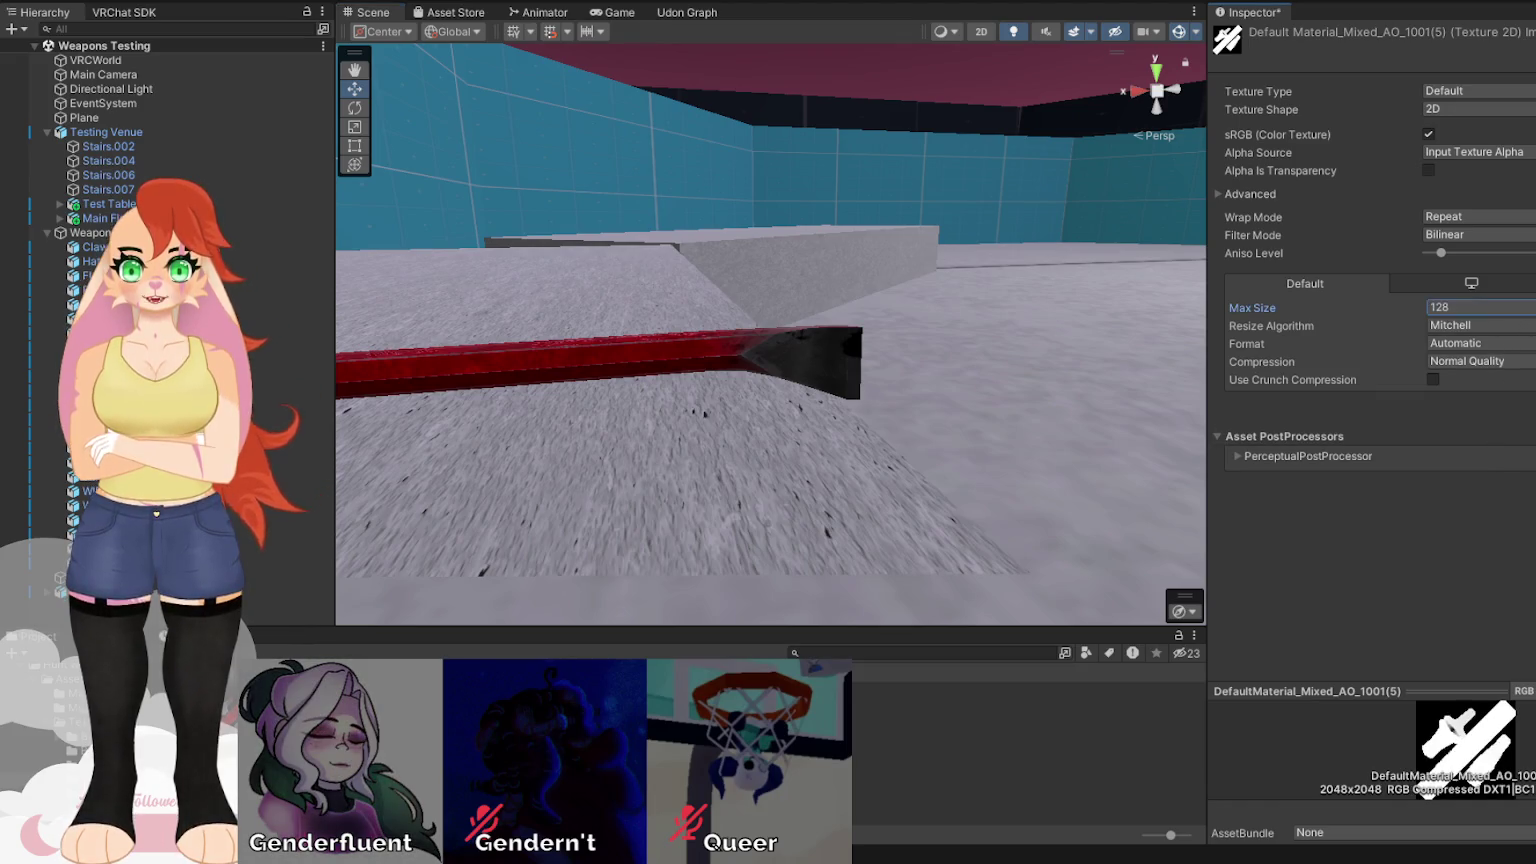
mouse_move(543, 303)
left_mouse_down()
mouse_move(594, 288)
mouse_move(372, 411)
left_mouse_up()
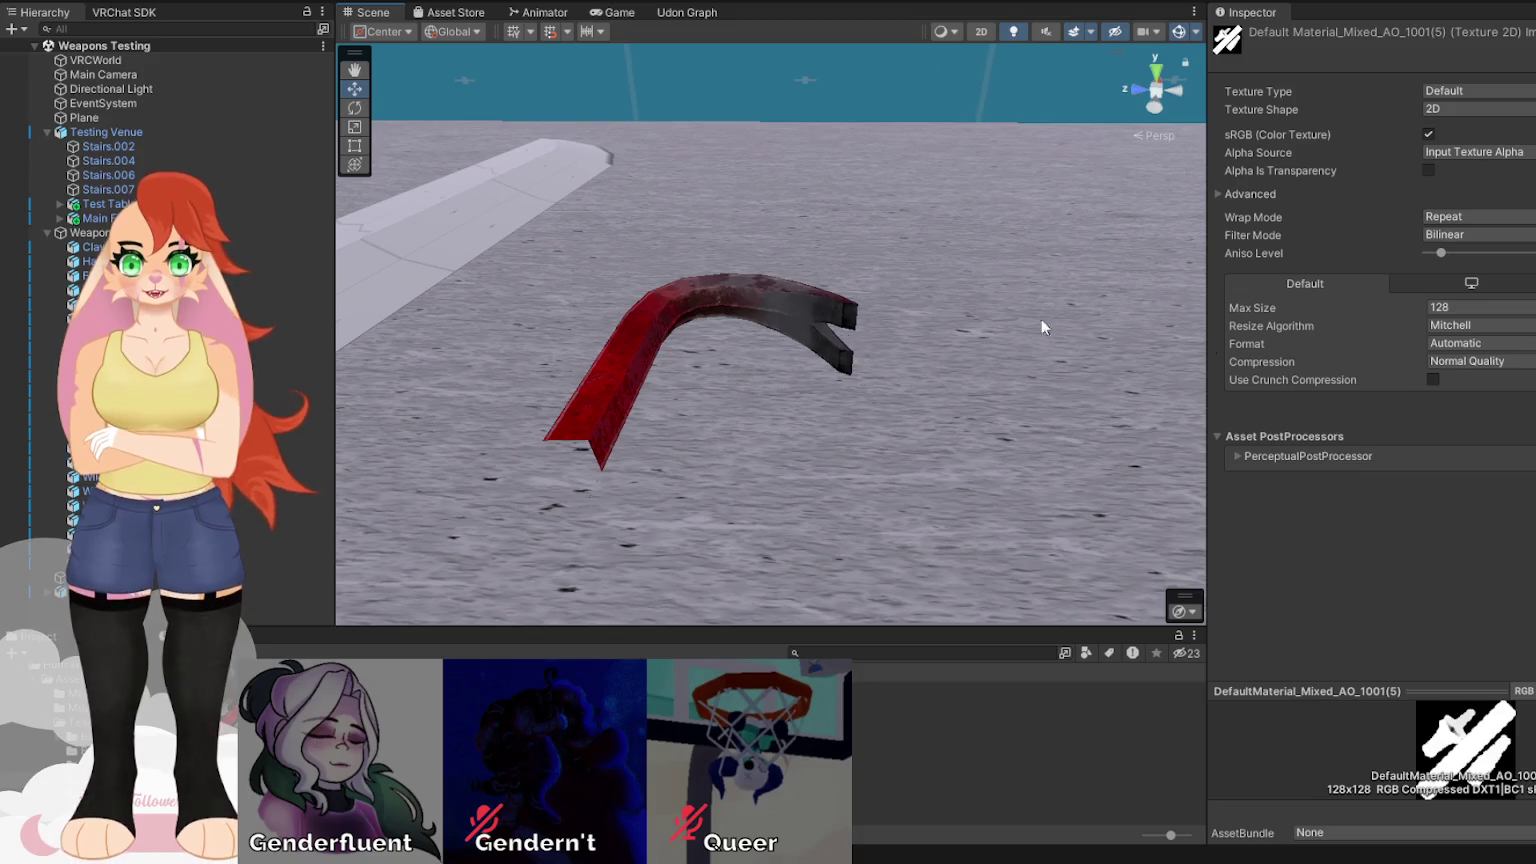
Try Mixed_AO max sizes 64, 256, 32 and 64, then settle on 128.
left_click(1456, 308)
left_click(1494, 343)
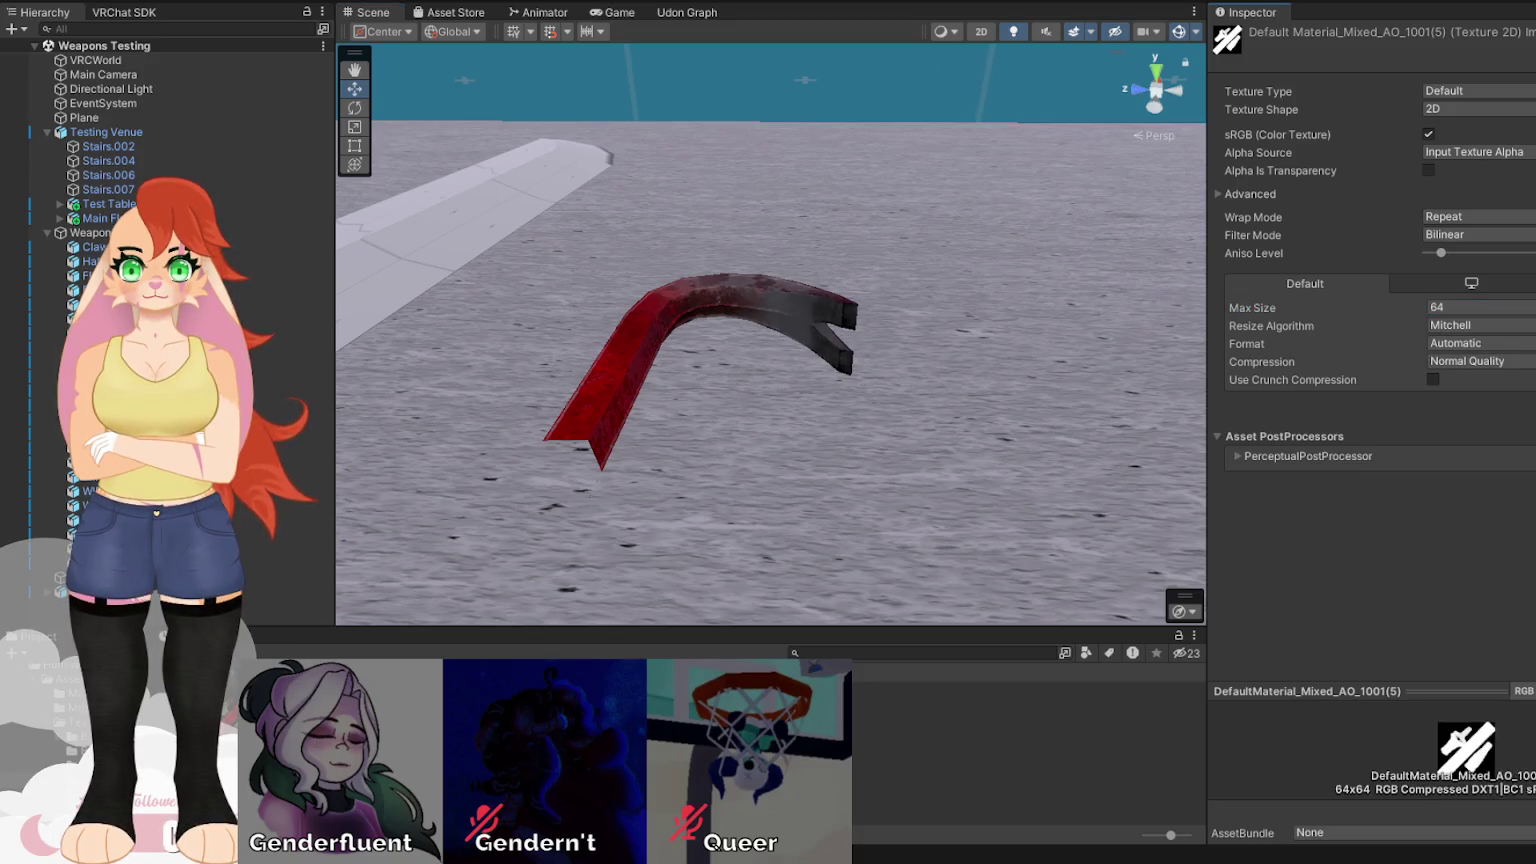
left_click(1479, 308)
left_click(1487, 377)
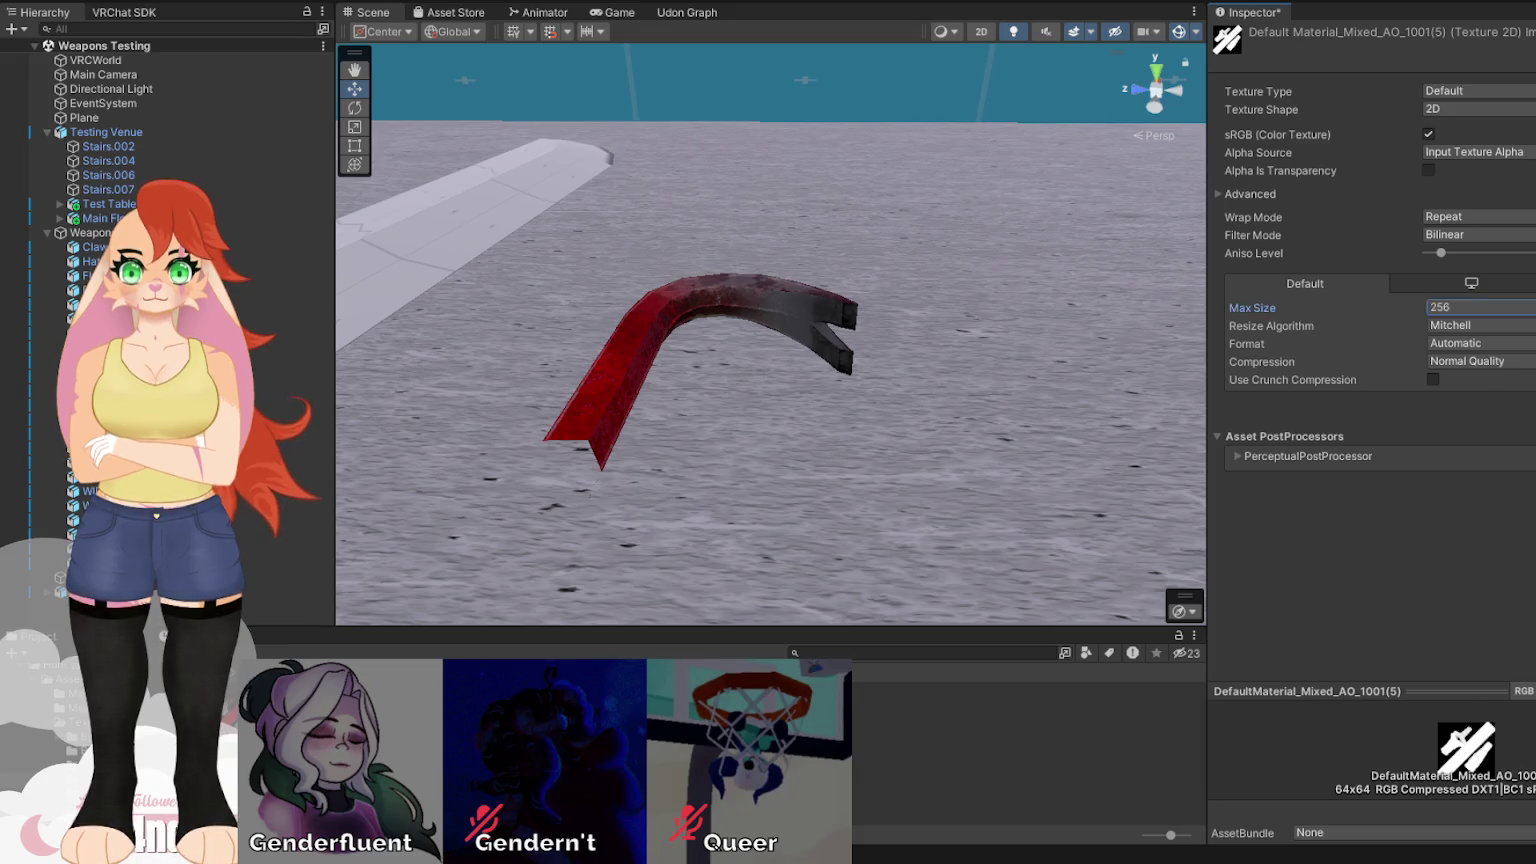
left_click(1480, 307)
left_click(1490, 327)
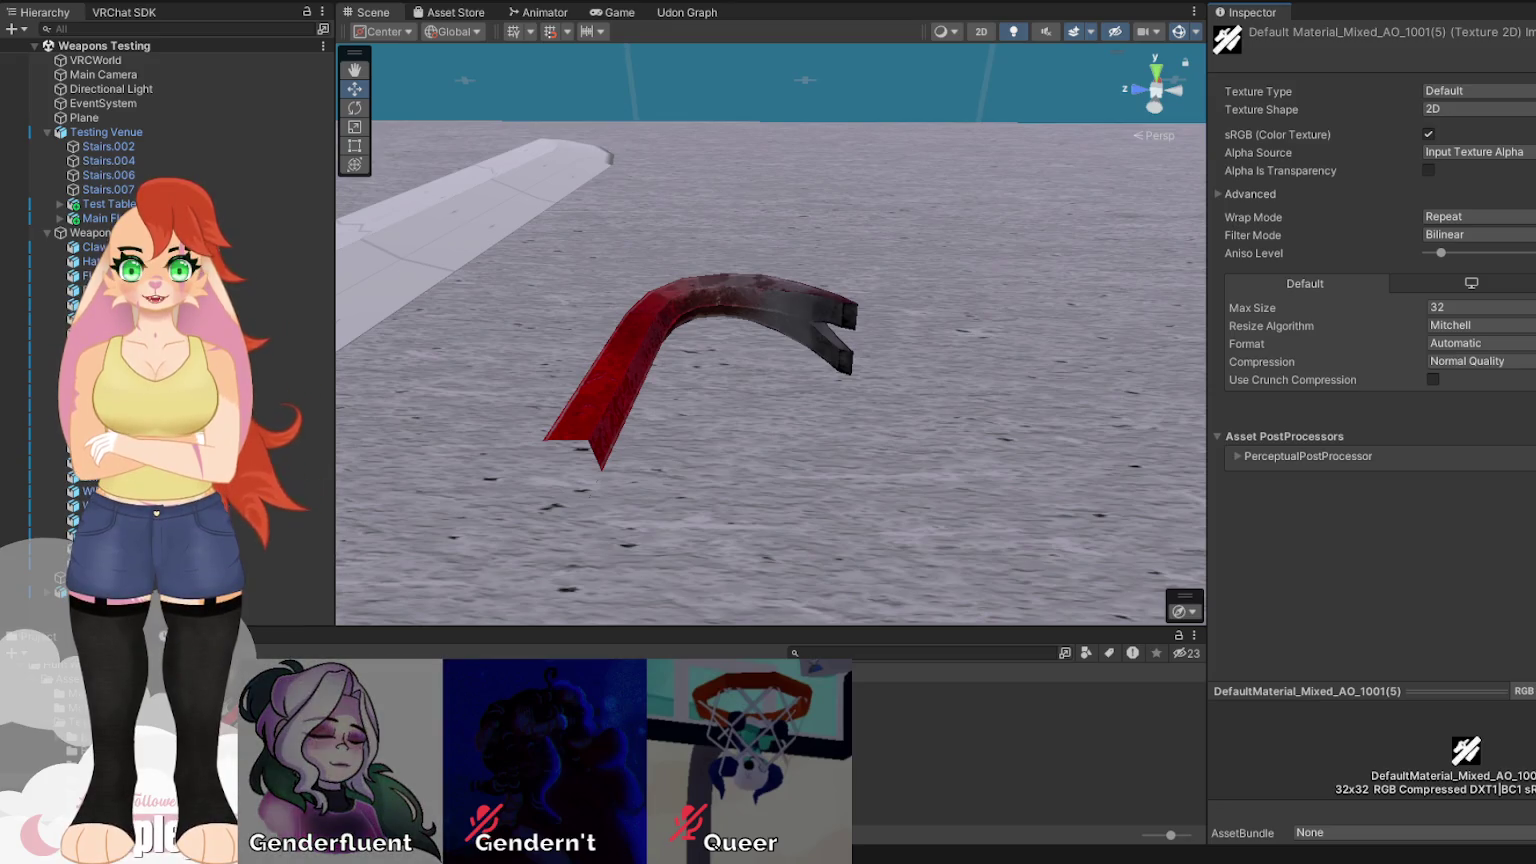
left_click(1480, 307)
left_click(1486, 327)
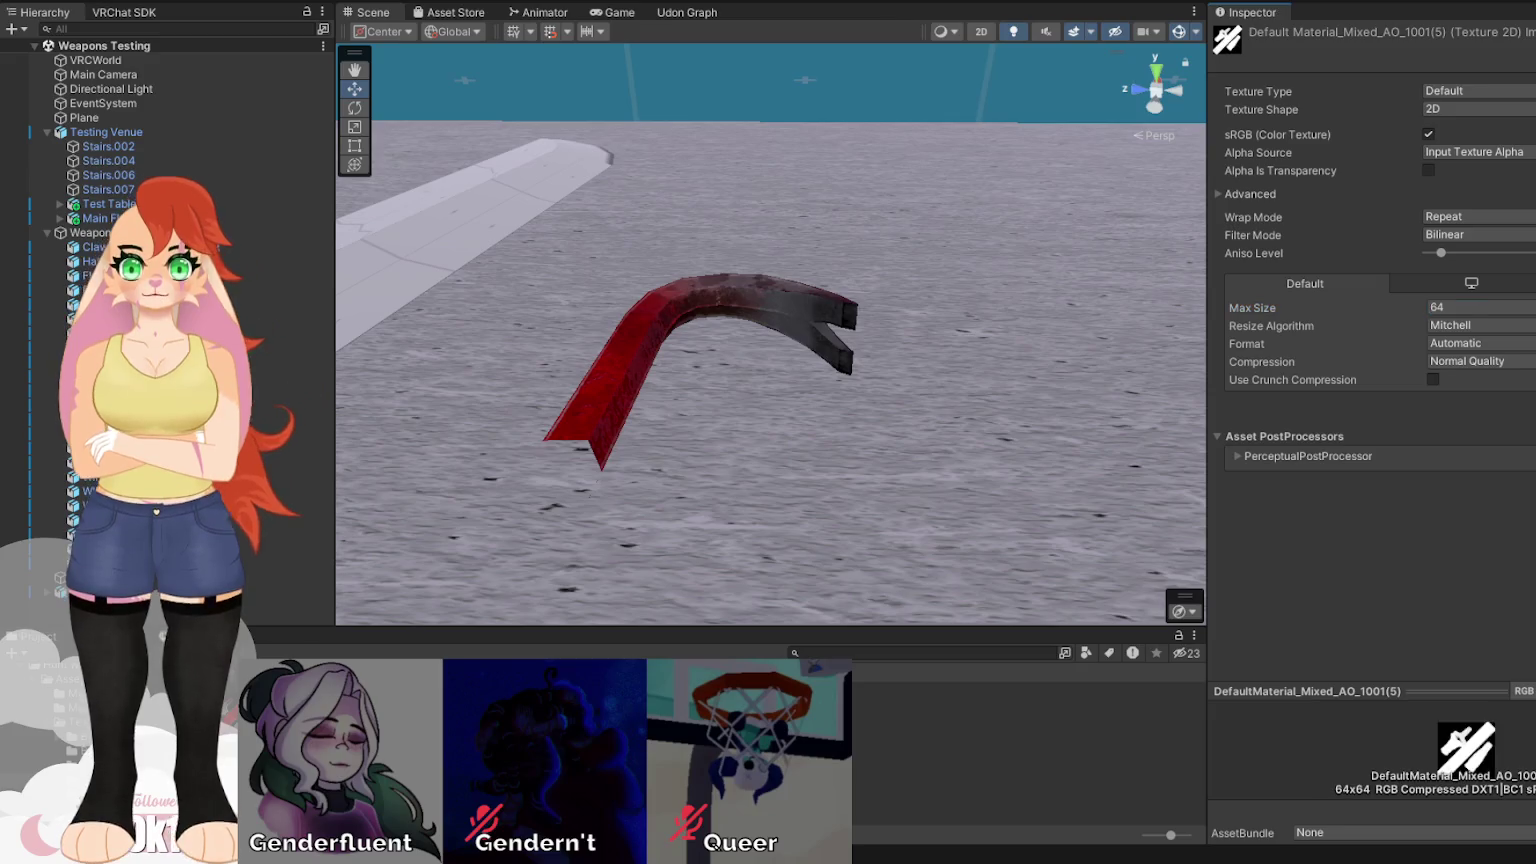
left_click(1480, 307)
left_click(1479, 326)
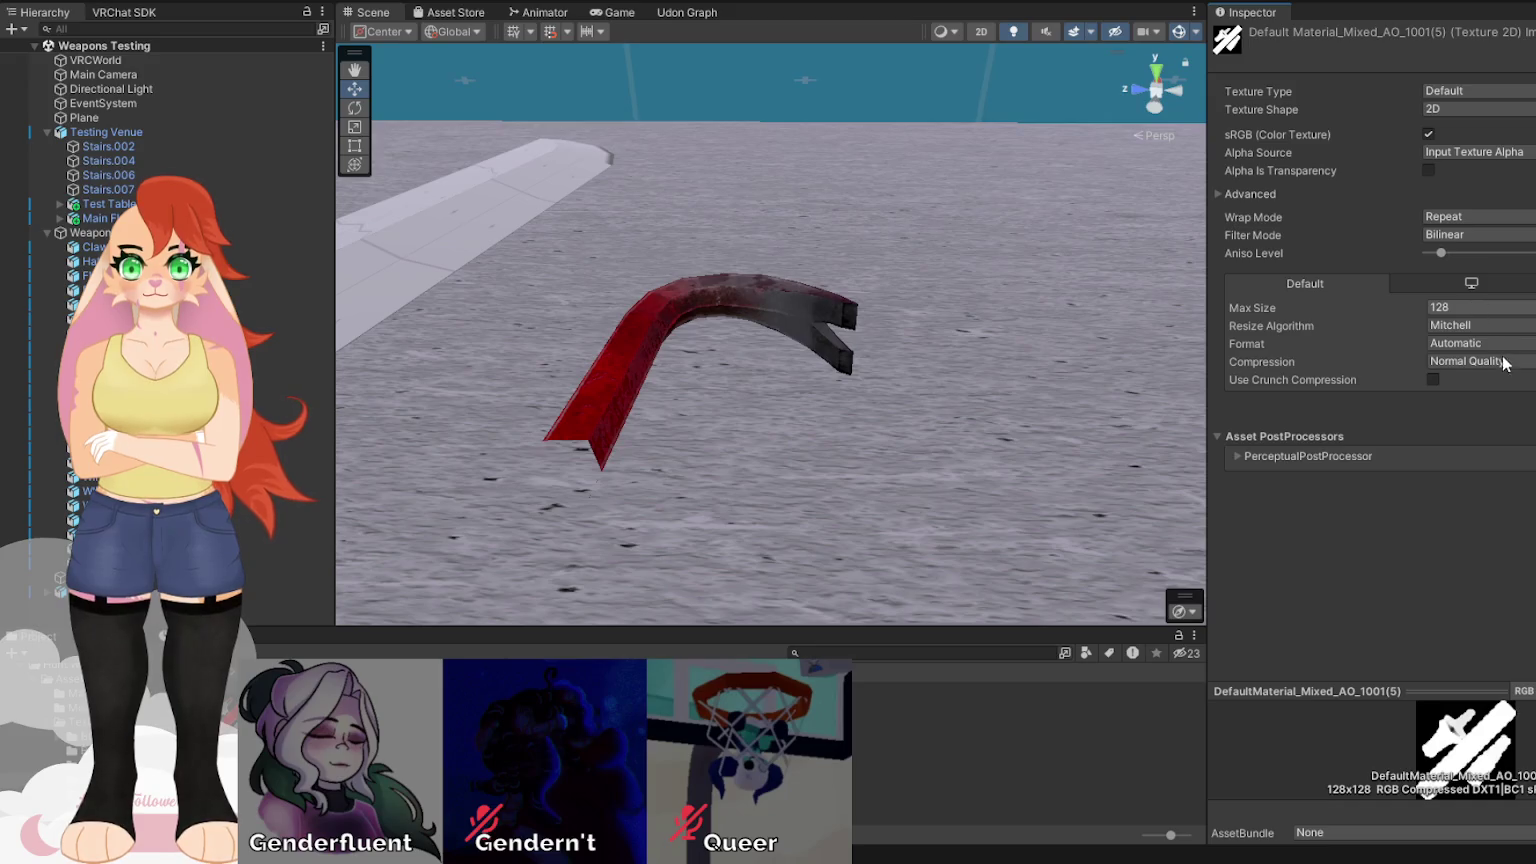
left_click(1486, 307)
left_click(1505, 326)
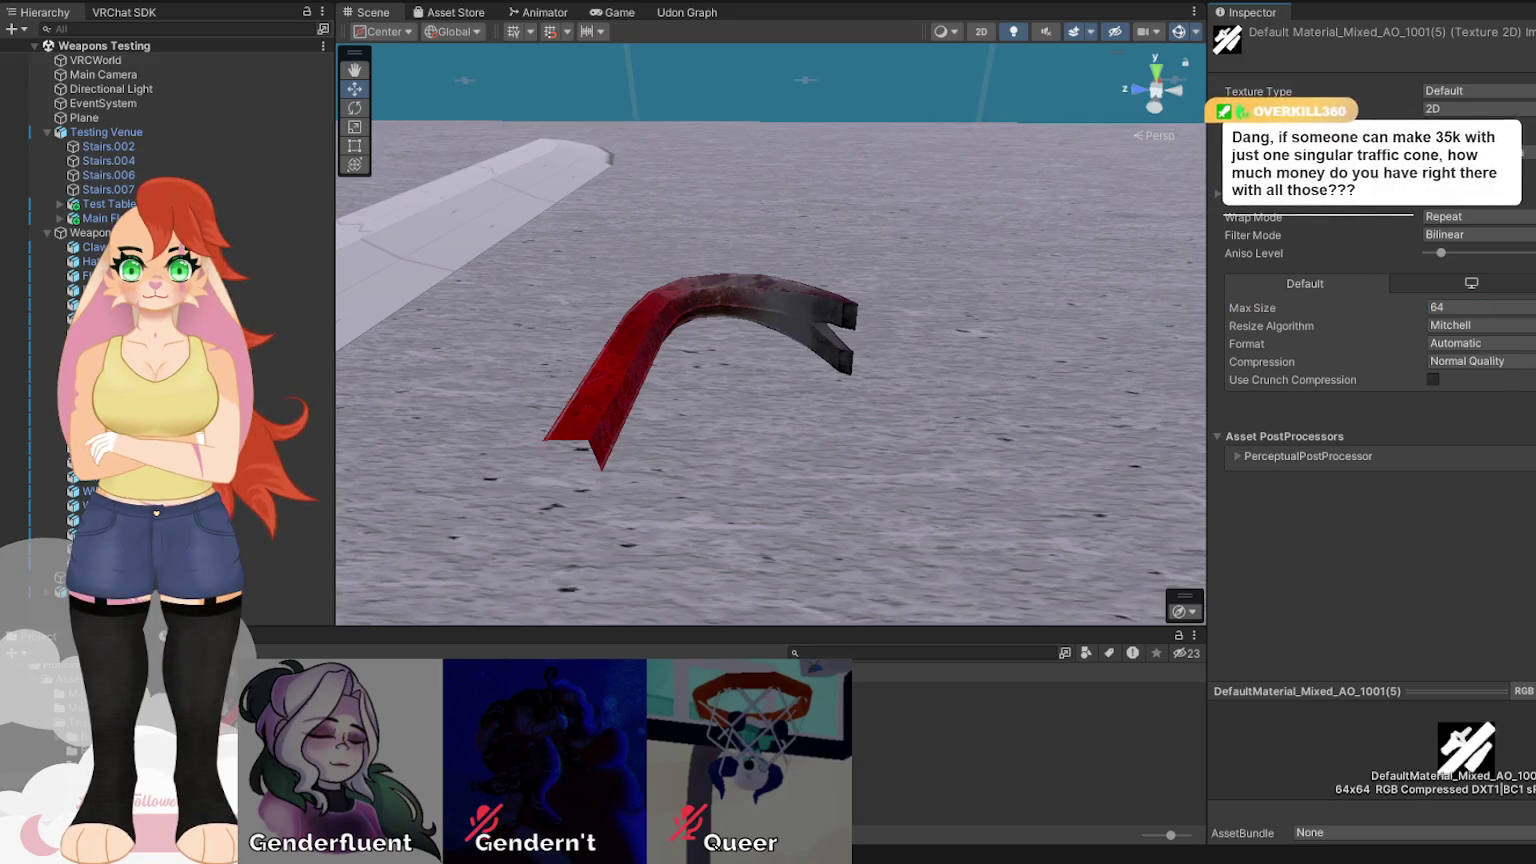
left_click(1516, 307)
left_click(1500, 327)
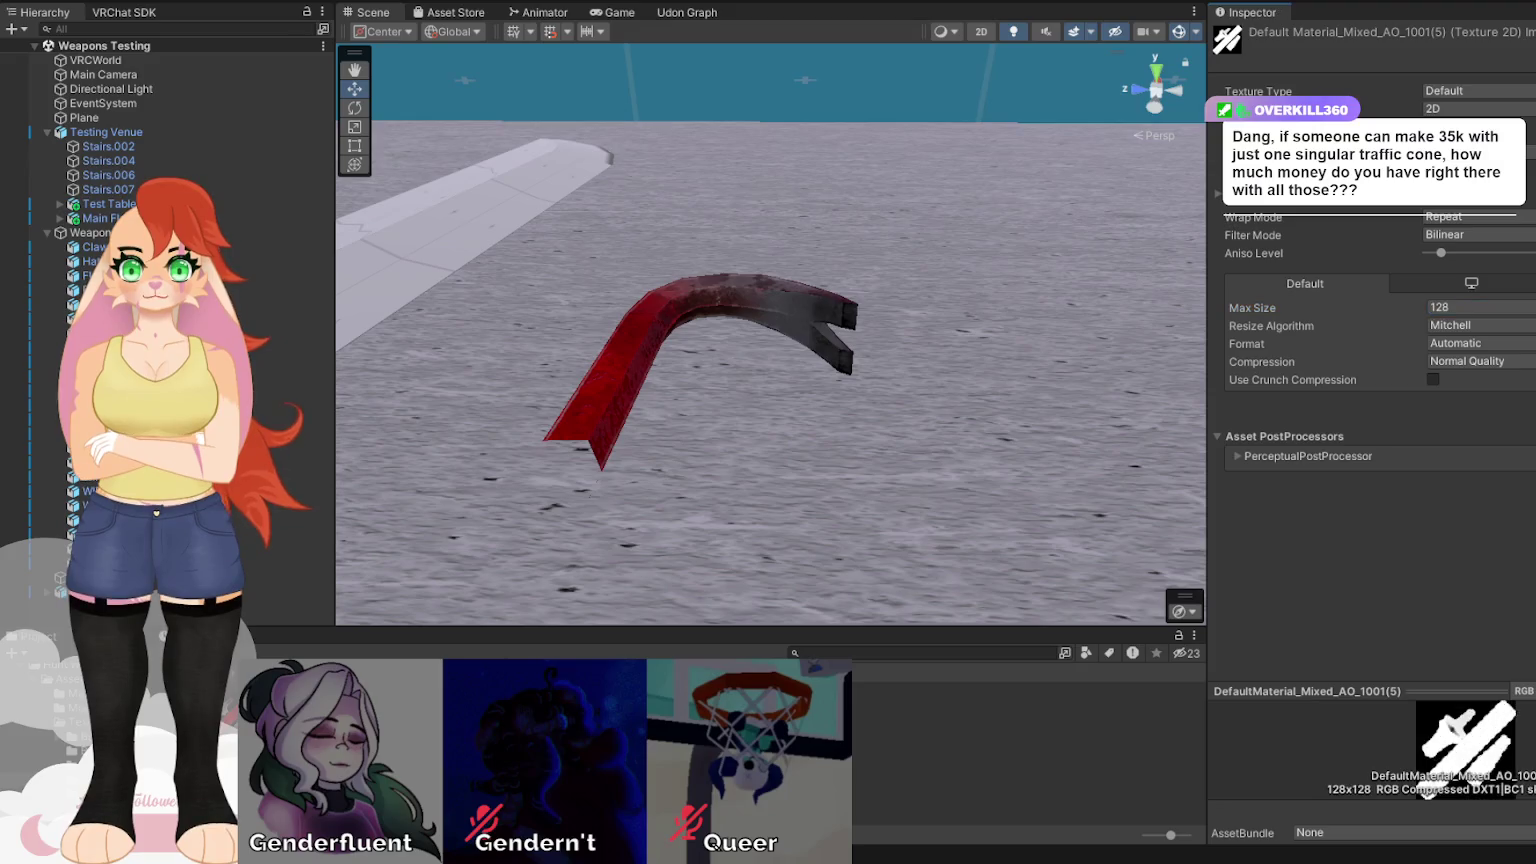
left_click_drag(1107, 371, 905, 330)
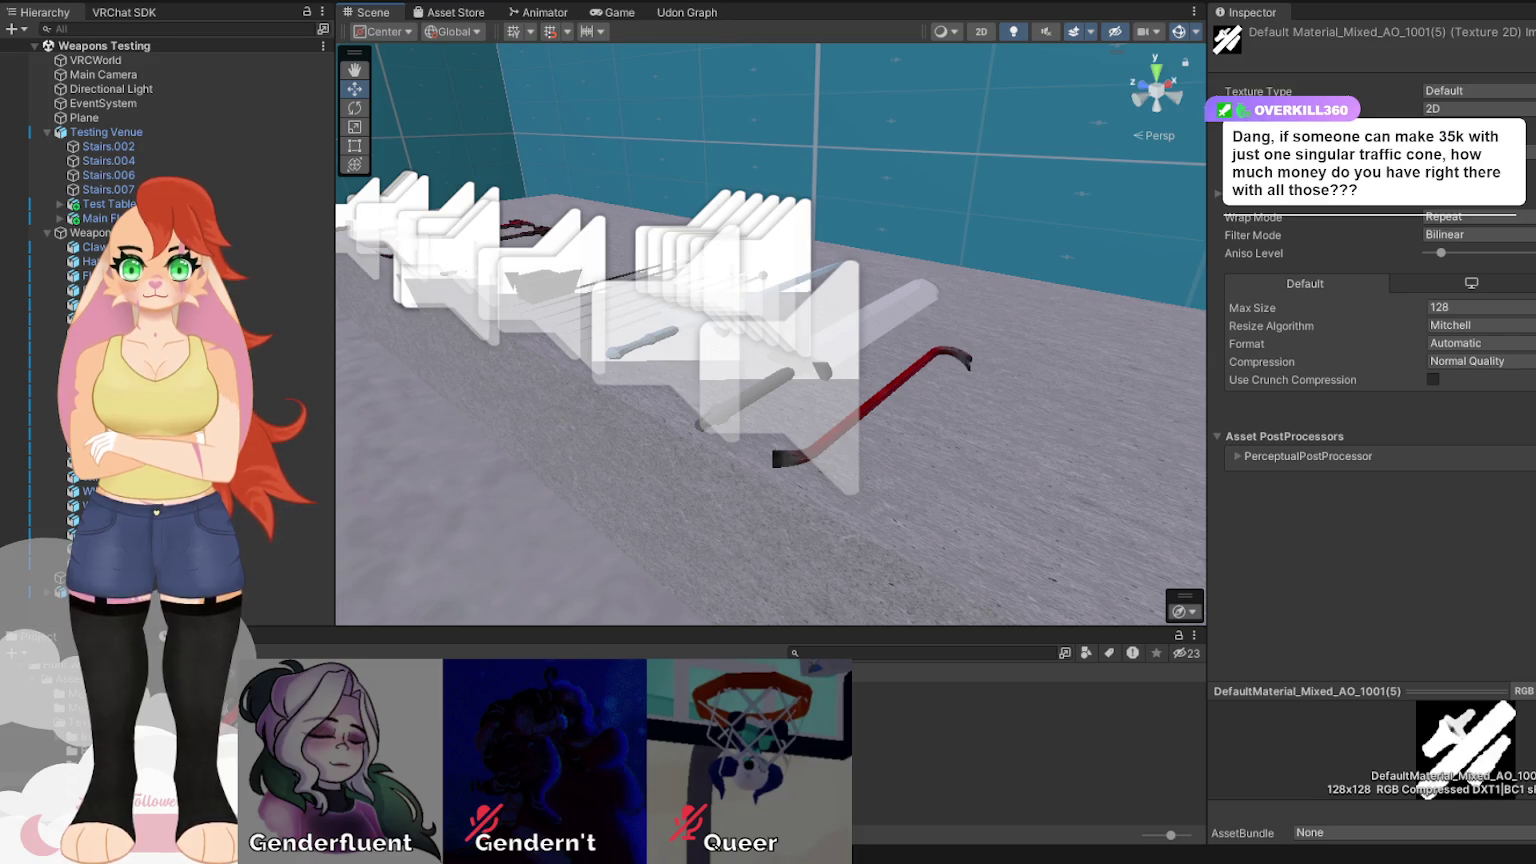
Move close to the crowbar and sword, select WIPHuntGreatsword, then Hunt Crowbar.
mouse_move(906, 500)
left_mouse_down()
mouse_move(718, 609)
mouse_move(640, 600)
mouse_move(705, 531)
mouse_move(889, 410)
left_mouse_up()
mouse_move(755, 382)
left_mouse_down()
mouse_move(766, 443)
mouse_move(708, 406)
left_mouse_up()
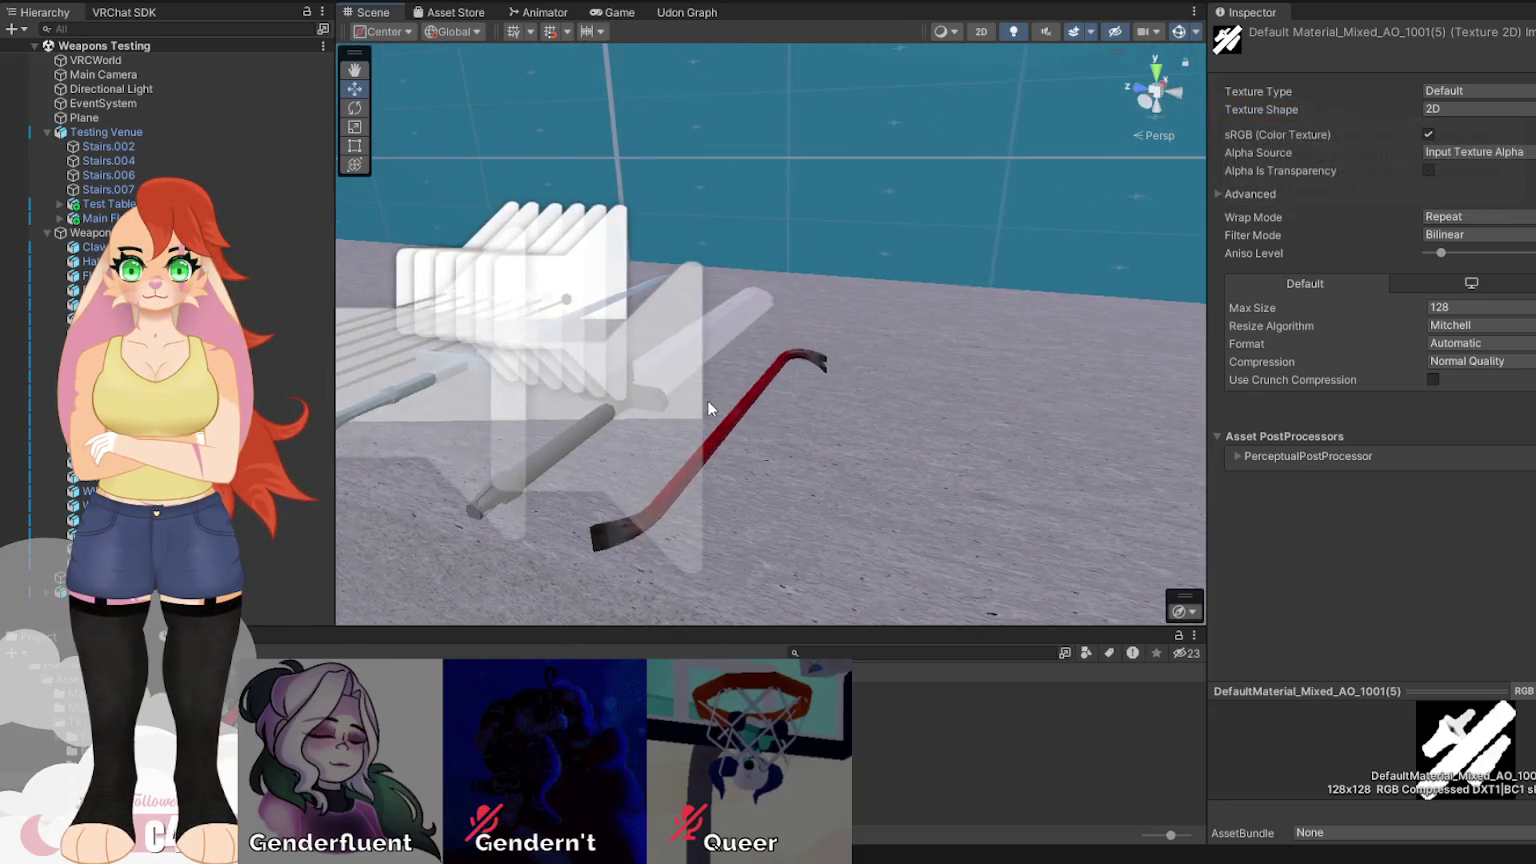
left_click(746, 402)
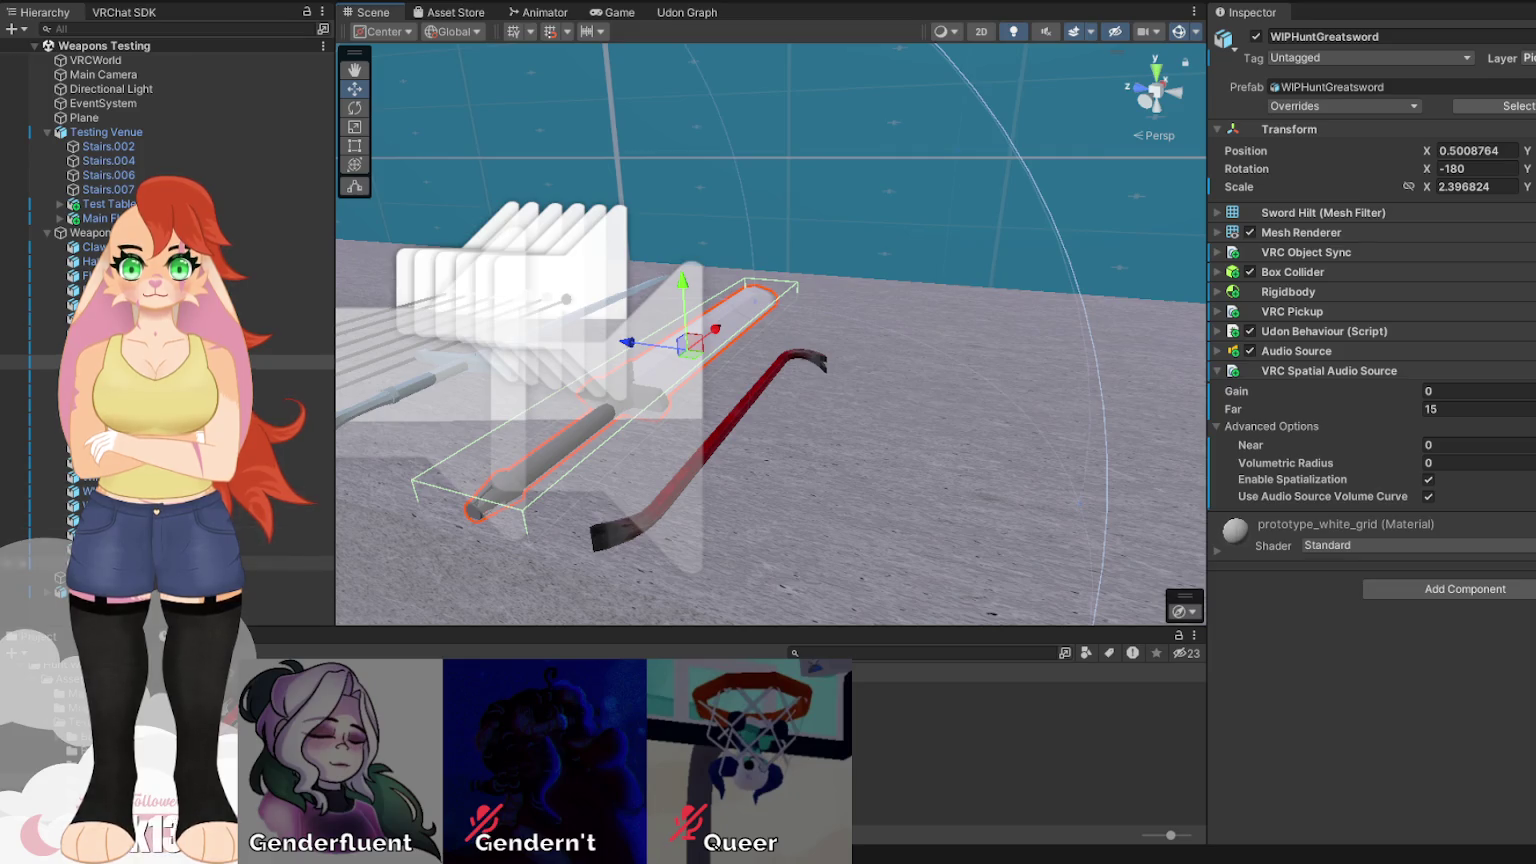
left_click(151, 562)
Duplicate Hunt Crowbar with Ctrl+D, slide the copy beside the original, then deselect.
key("f")
key("ctrl+d")
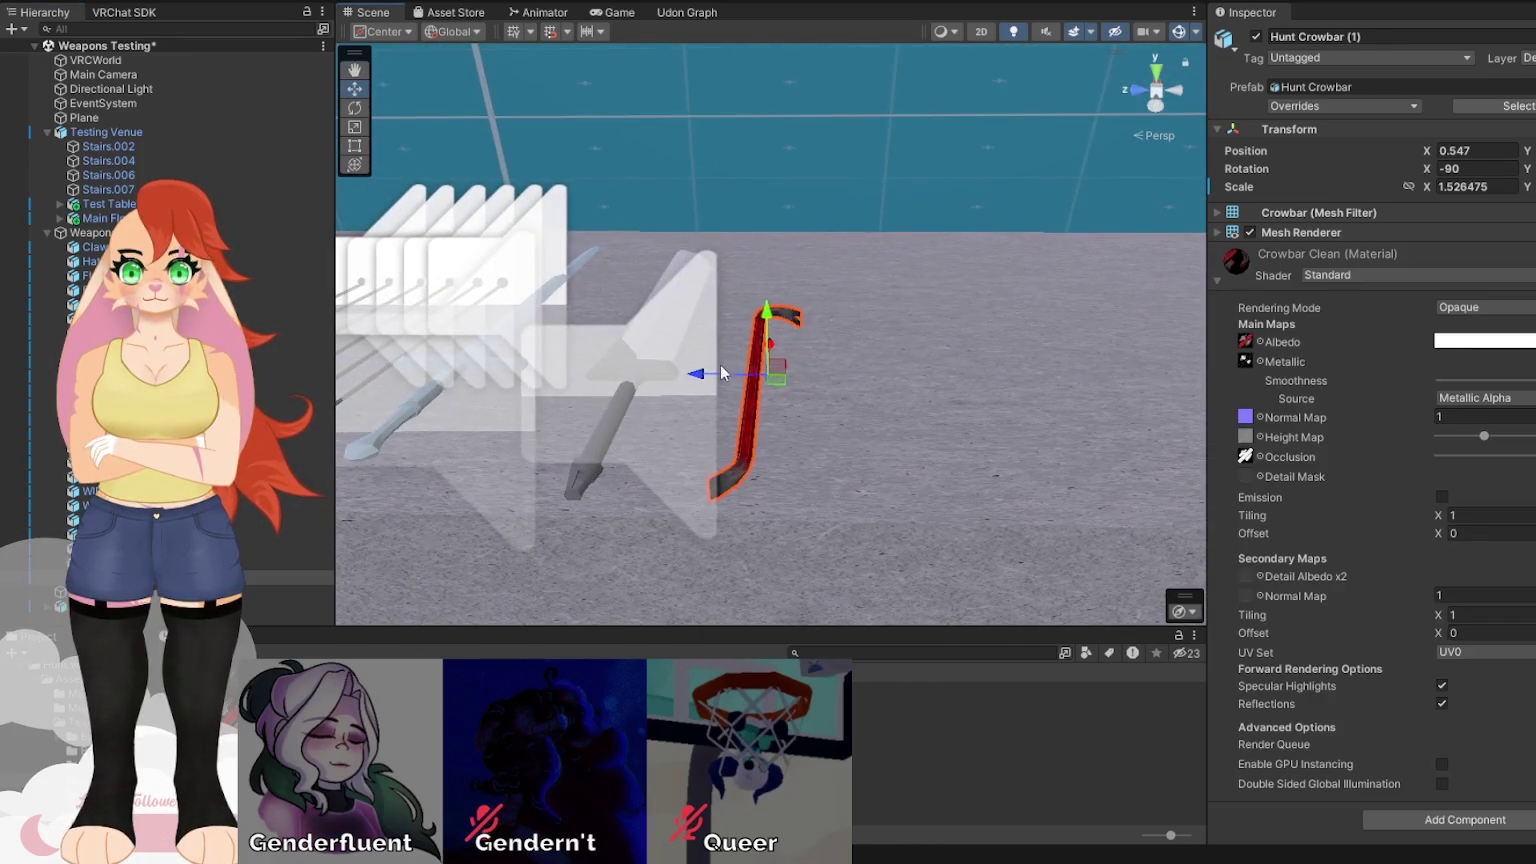
left_click_drag(700, 374, 777, 375)
key("f")
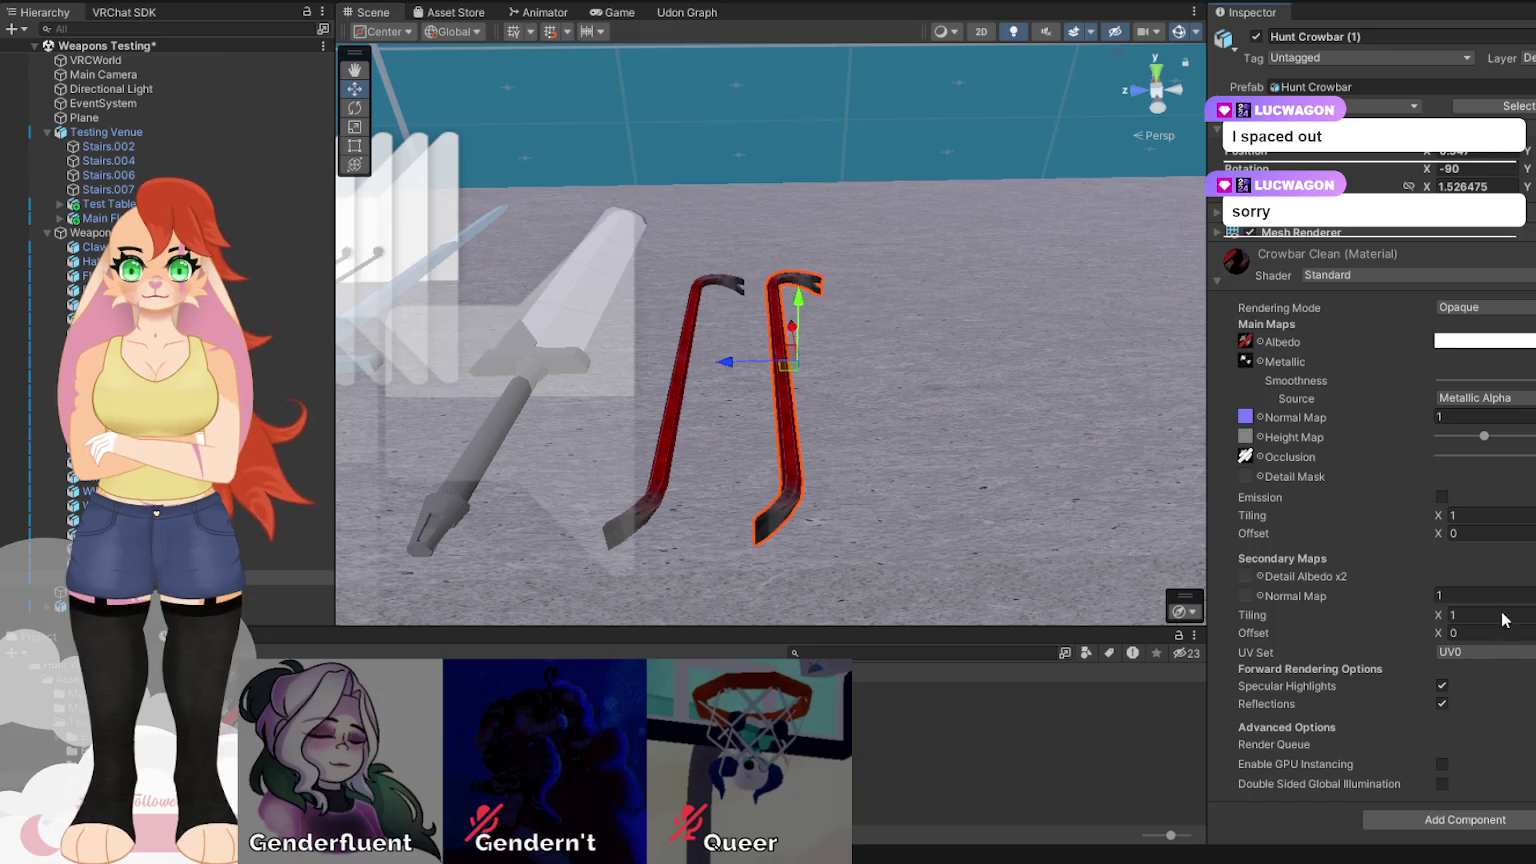
left_click(1042, 686)
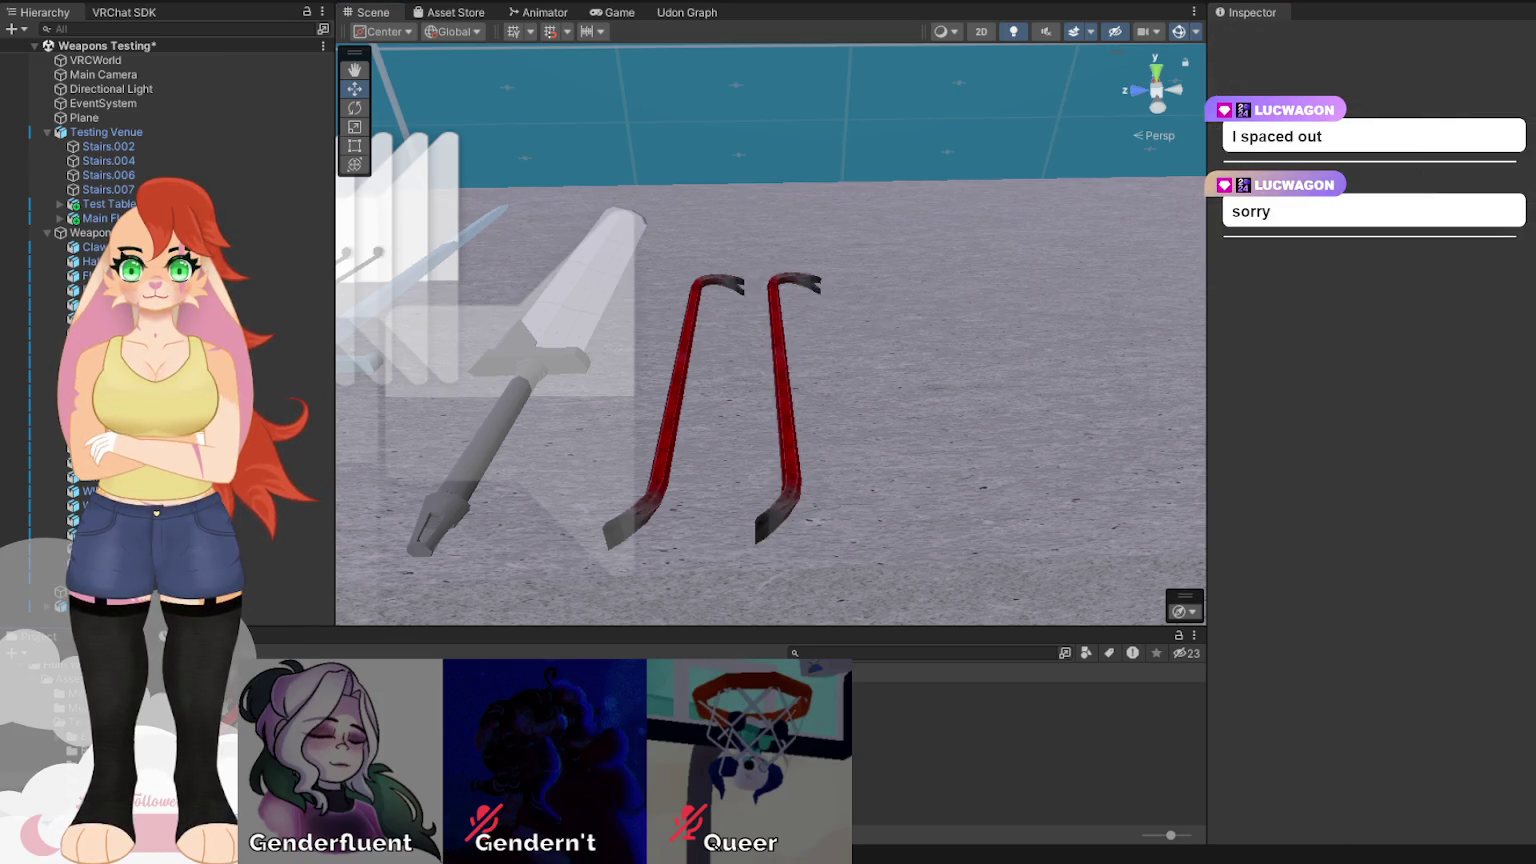
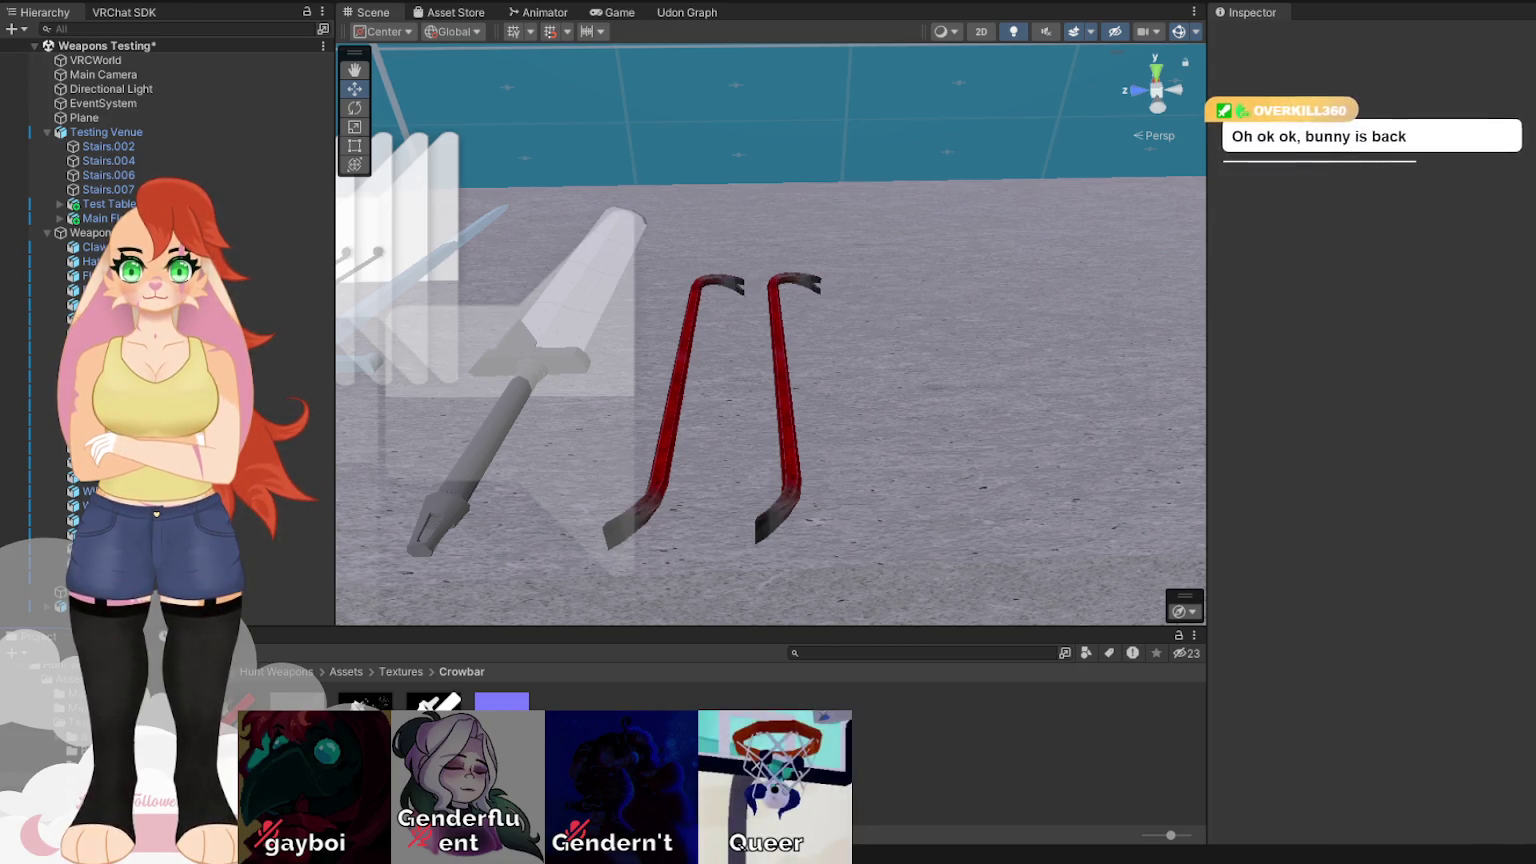
Select the right crowbar, Hunt Crowbar (1), to show its Crowbar Clean material in the Inspector.
left_click(785, 432)
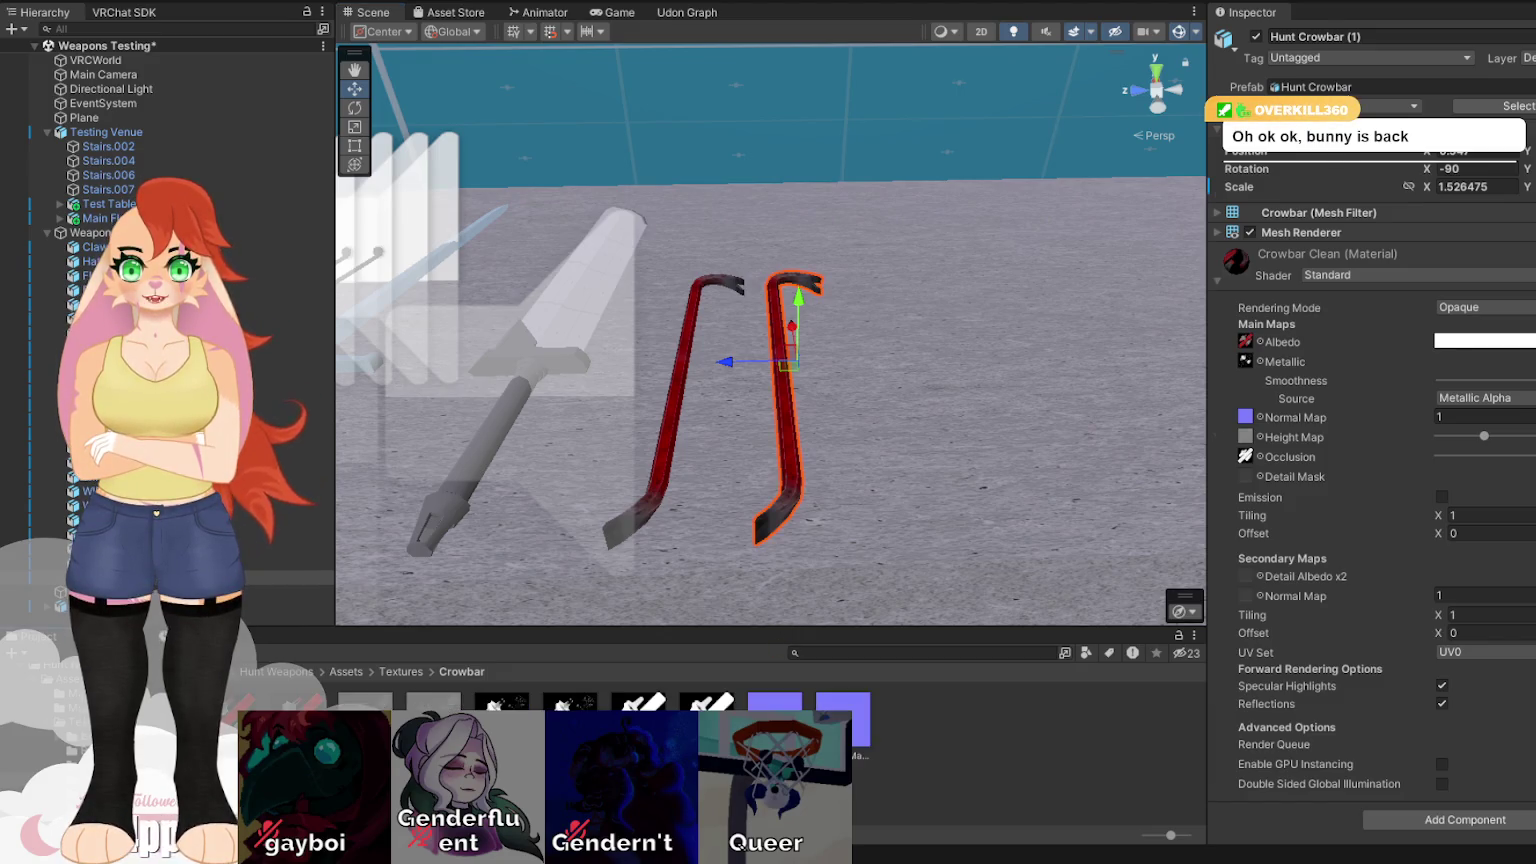
Compare the import settings of the 2048 and 1024 base colour texture copies.
double_click(1246, 341)
key("Right")
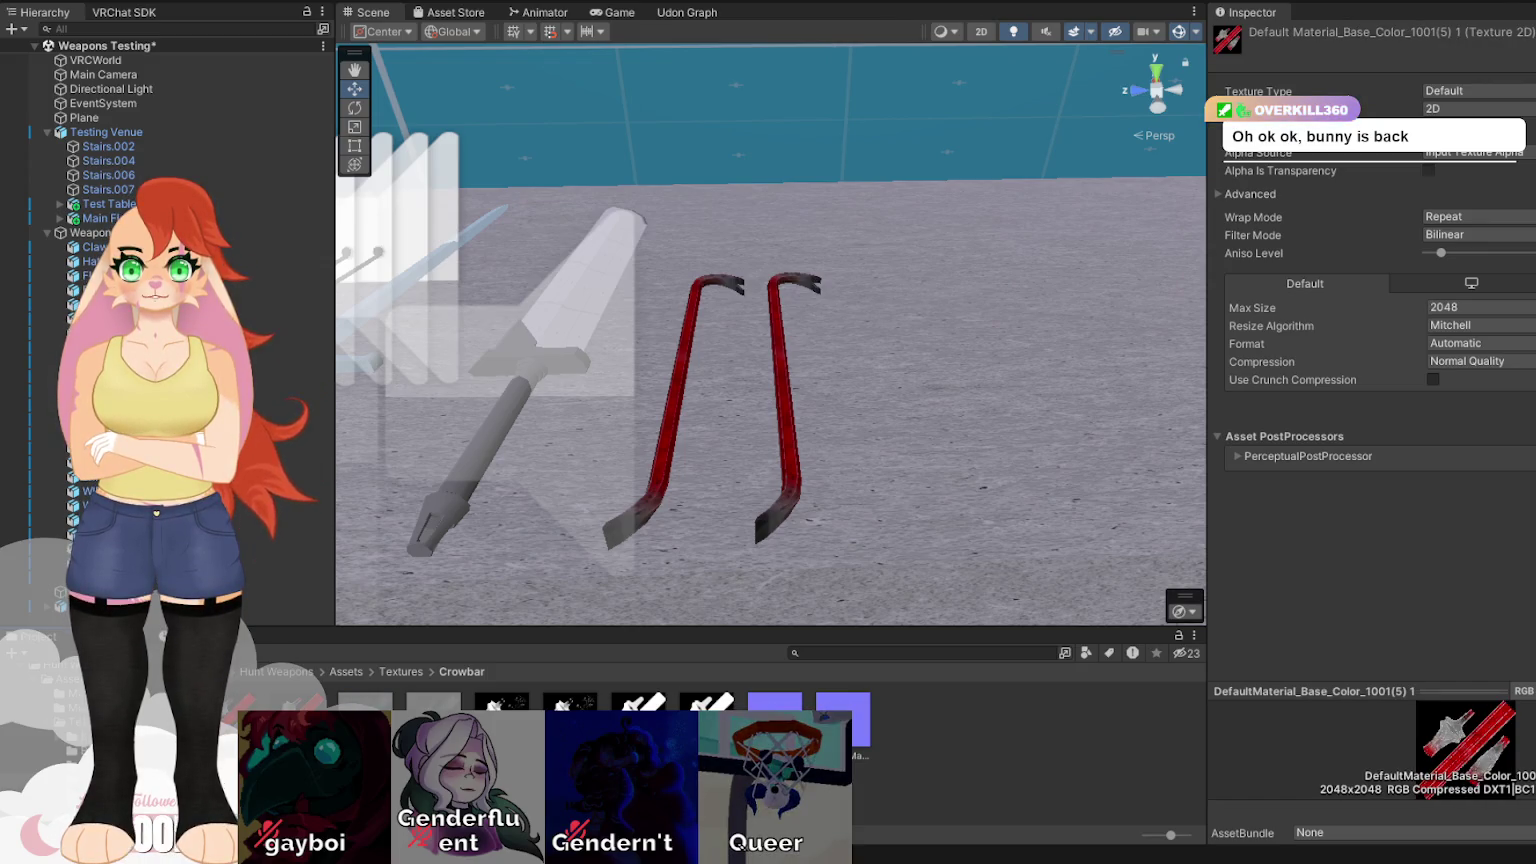
key("Left")
key("Right")
key("Left")
key("Right")
key("Left")
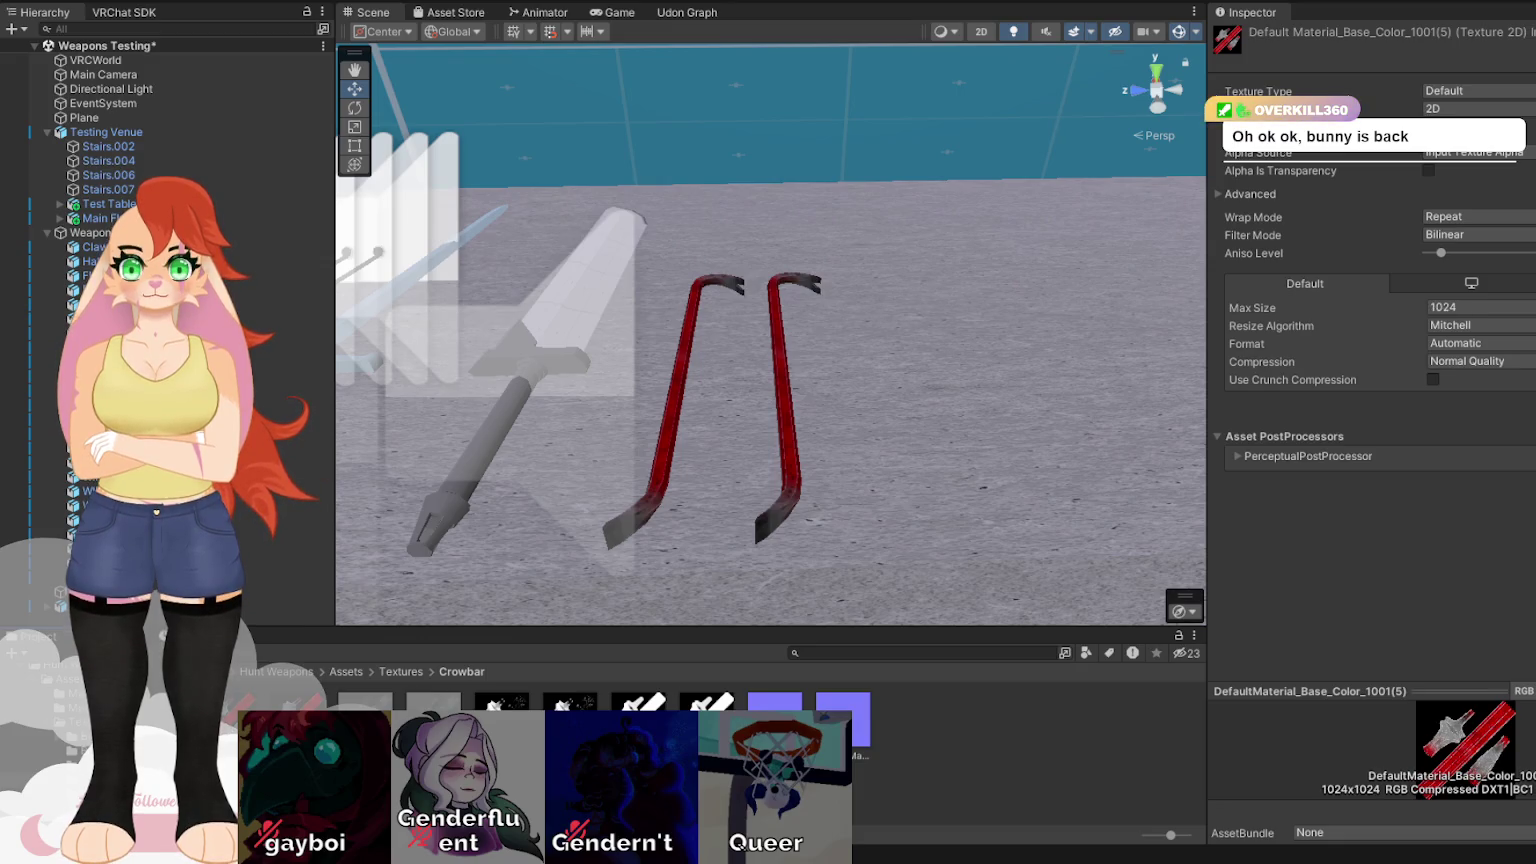
key("Right")
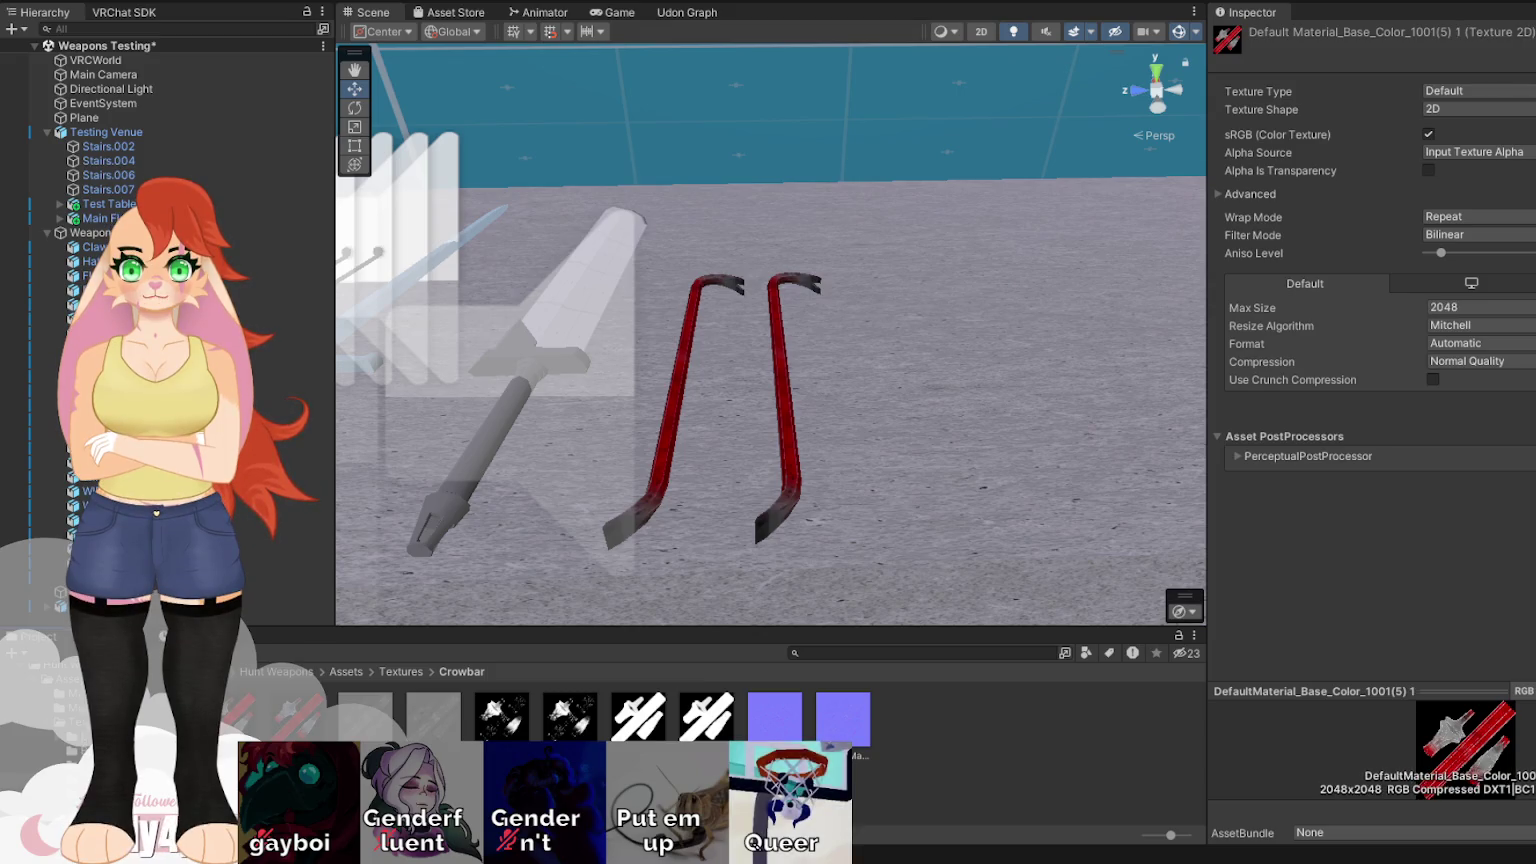
Select the right crowbar, then select four crowbar textures together in the Project window.
left_click(787, 420)
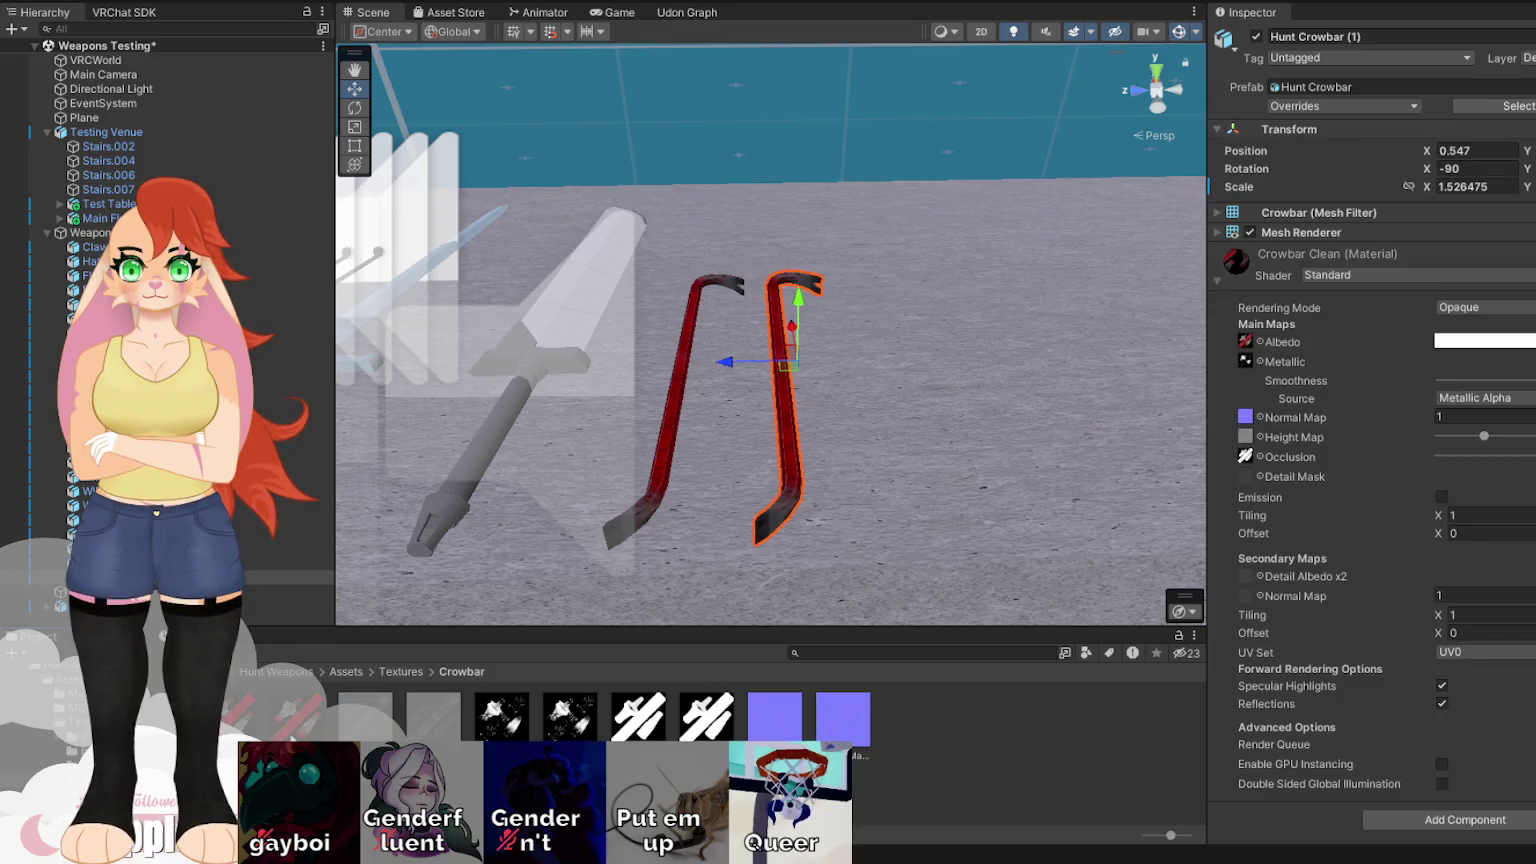
left_click(434, 716)
left_click(570, 716, "ctrl")
left_click(705, 716, "ctrl")
left_click(850, 712, "ctrl")
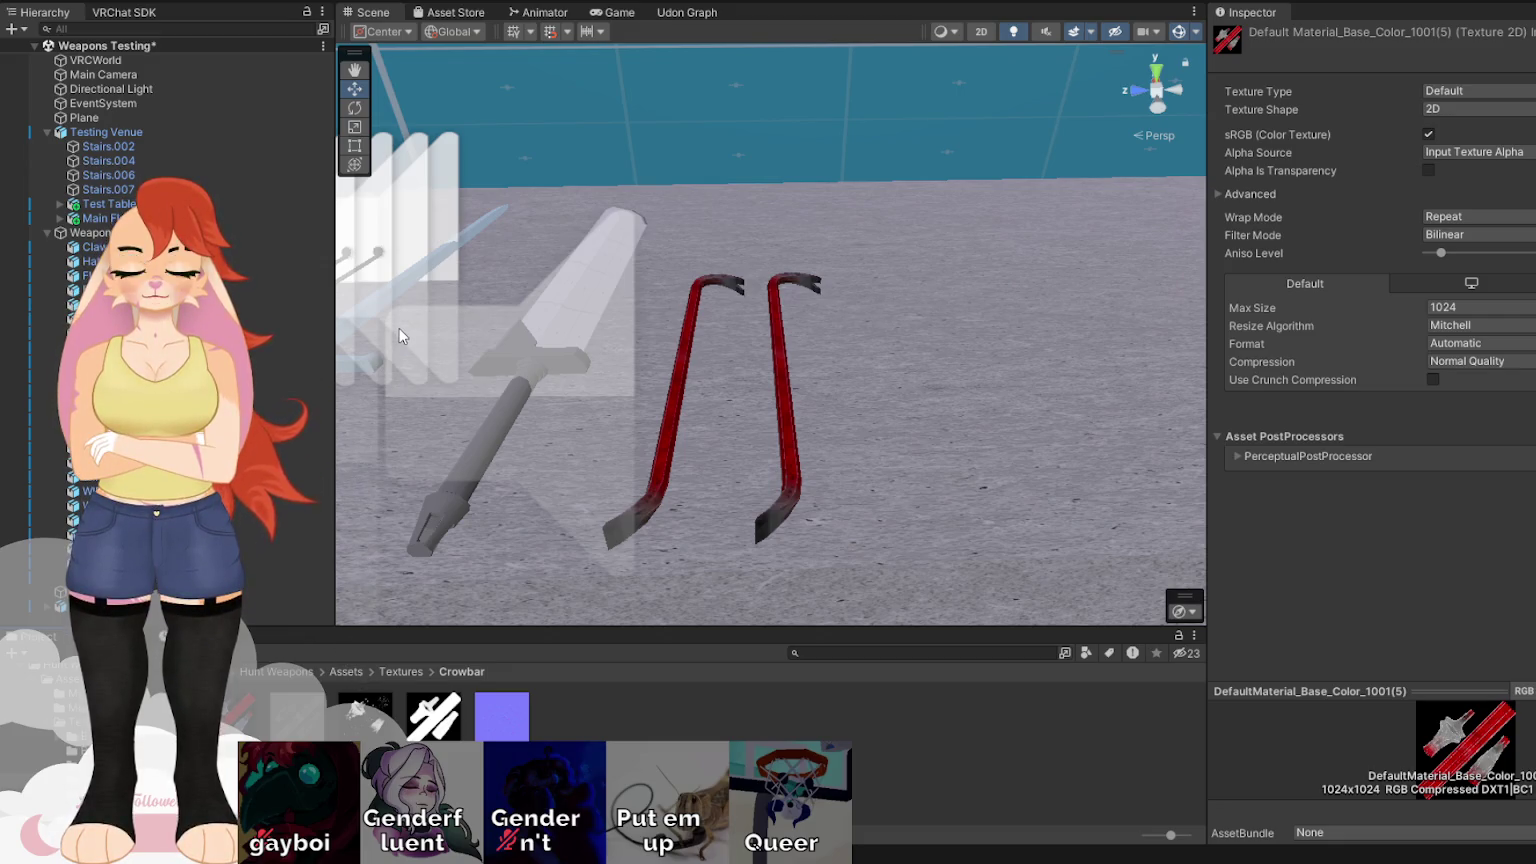
Rename the smaller colour, normal and AO textures to Dirty Color, Dirty UV and Dirty AO.
type("Dirty Color")
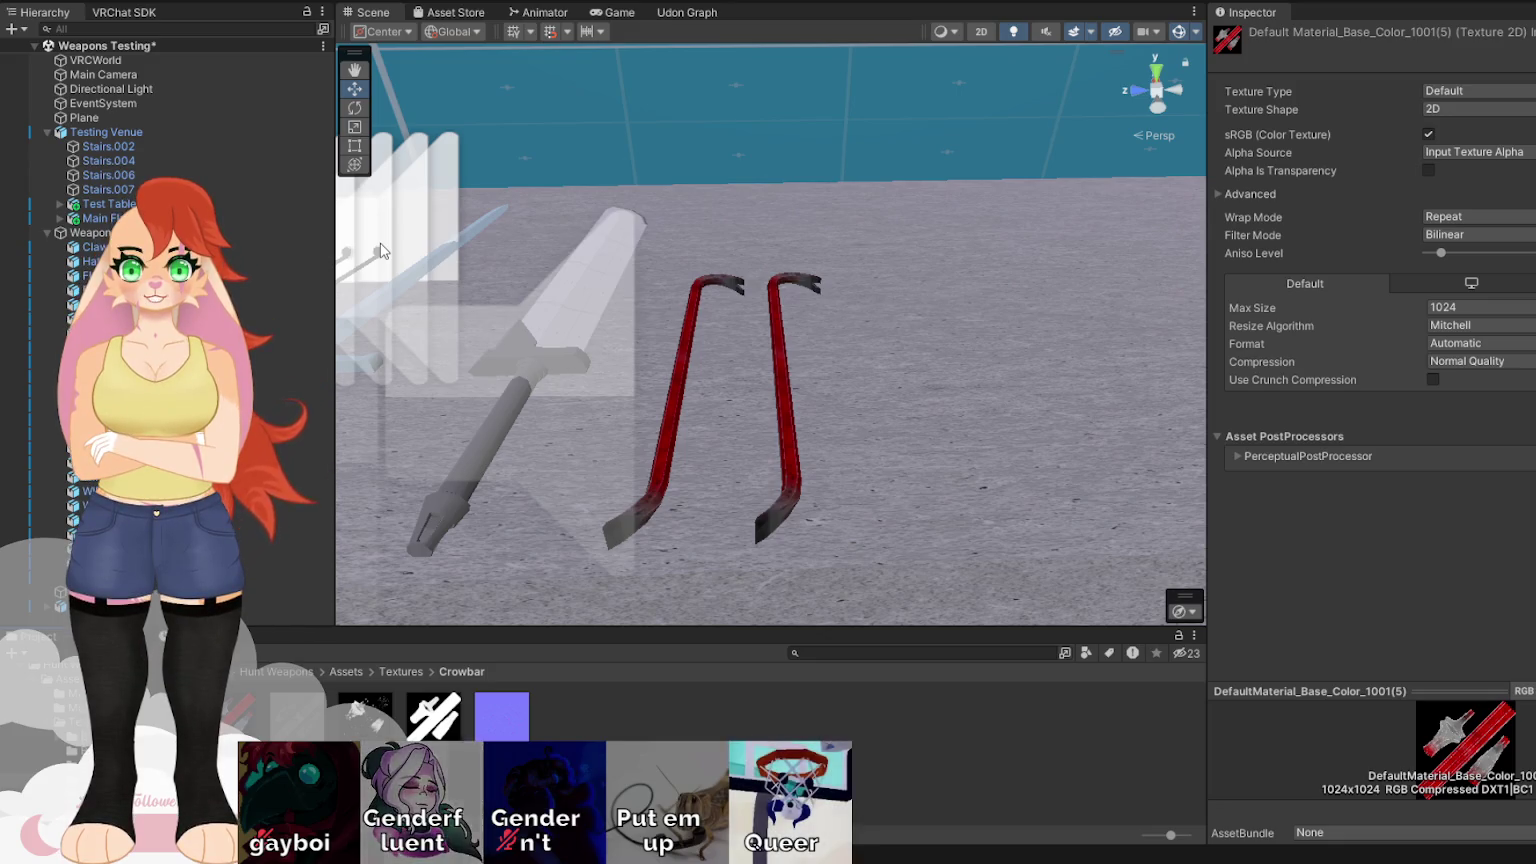
key("Return")
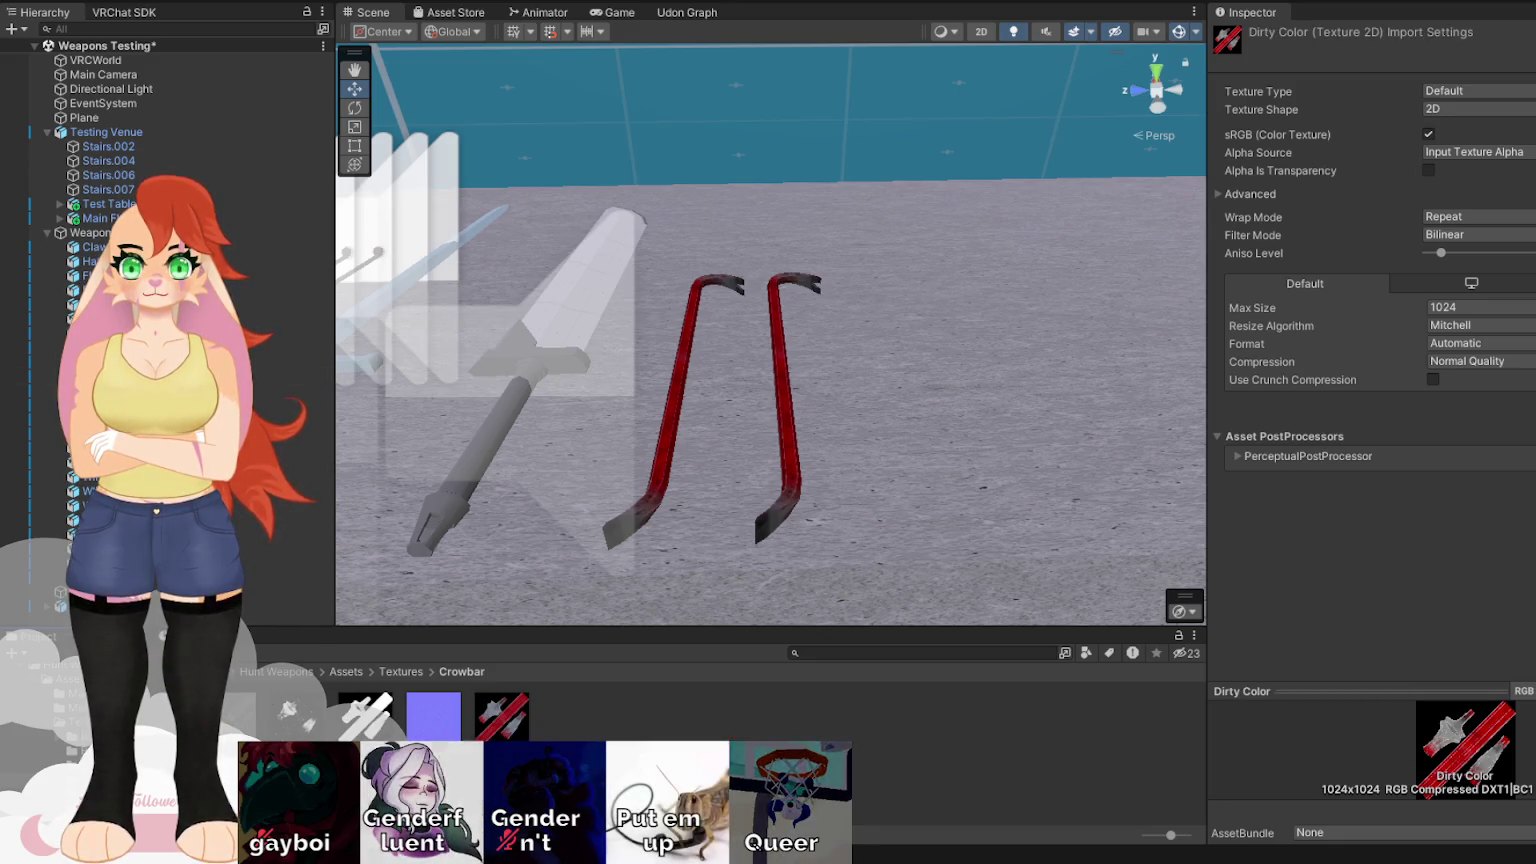
left_click(435, 712)
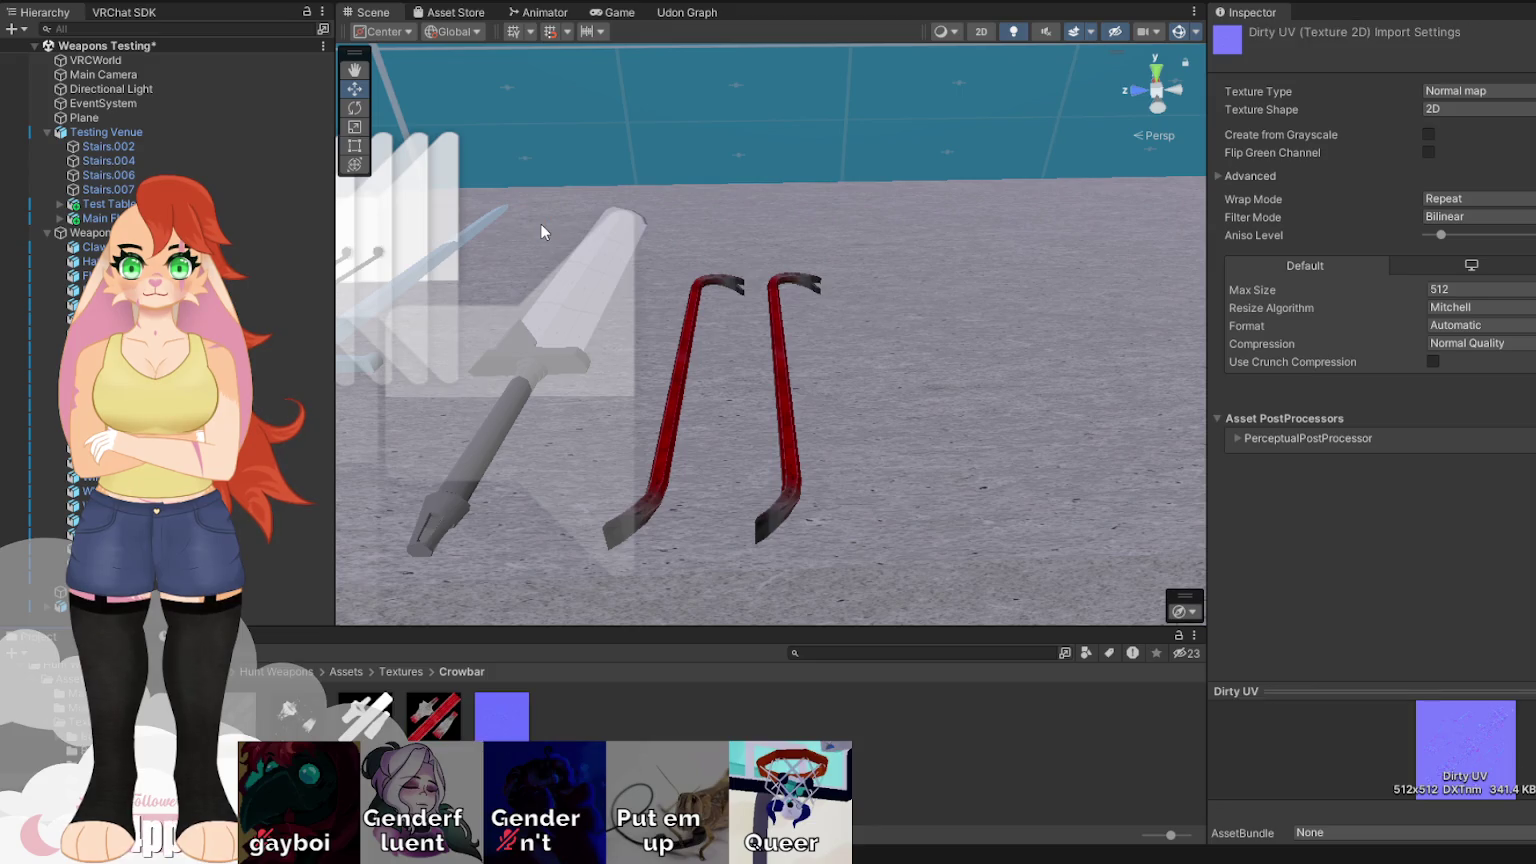
left_click(366, 716)
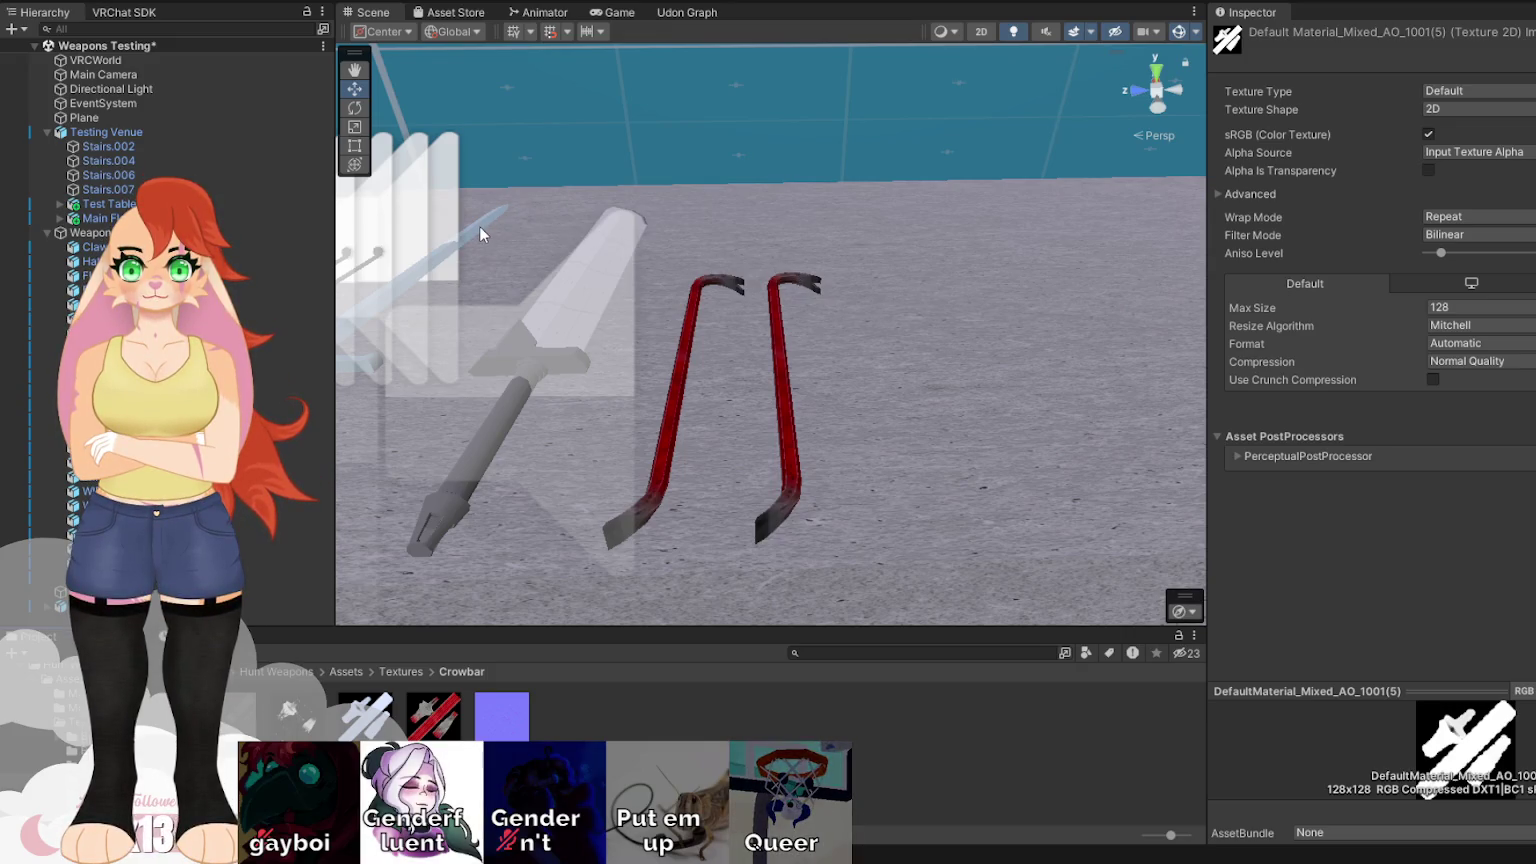
key("Return")
Rename the metallic and height textures to Dirty Metallic and Dirty Height, then clear the selection.
left_click(289, 715)
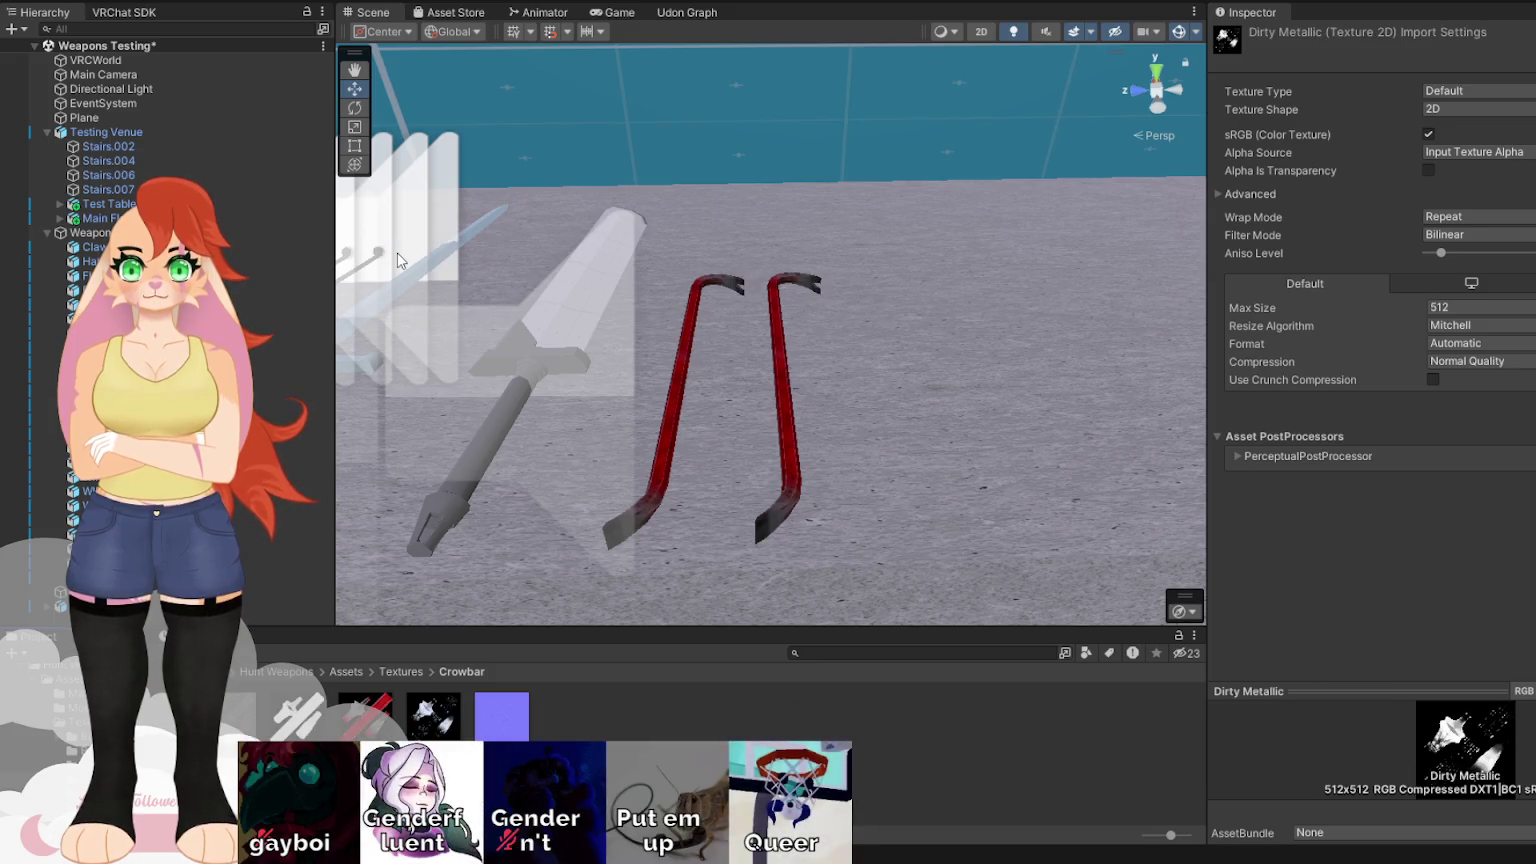
left_click(365, 715)
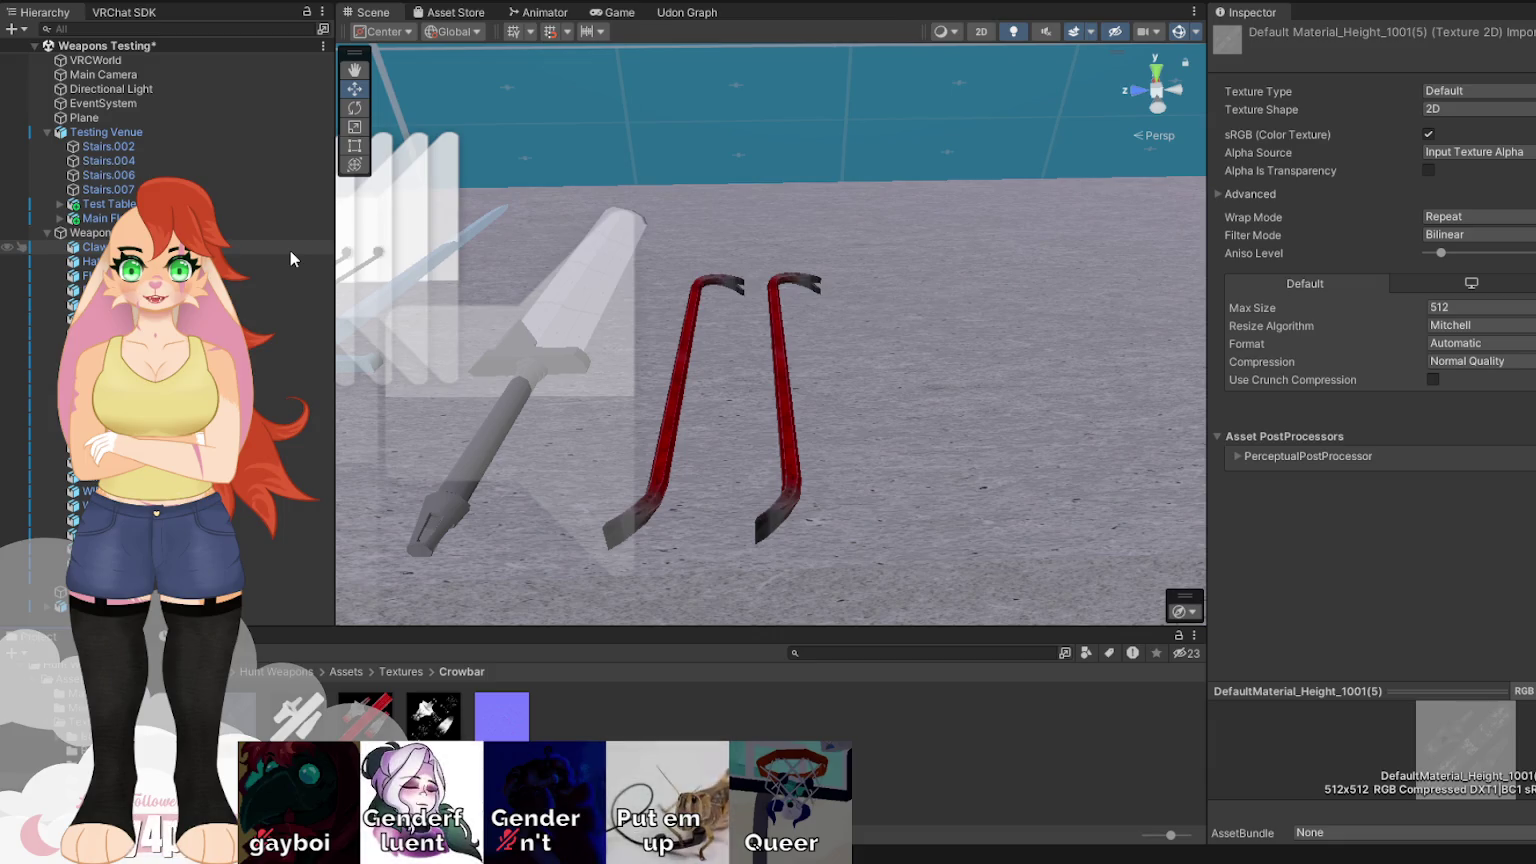
key("Return")
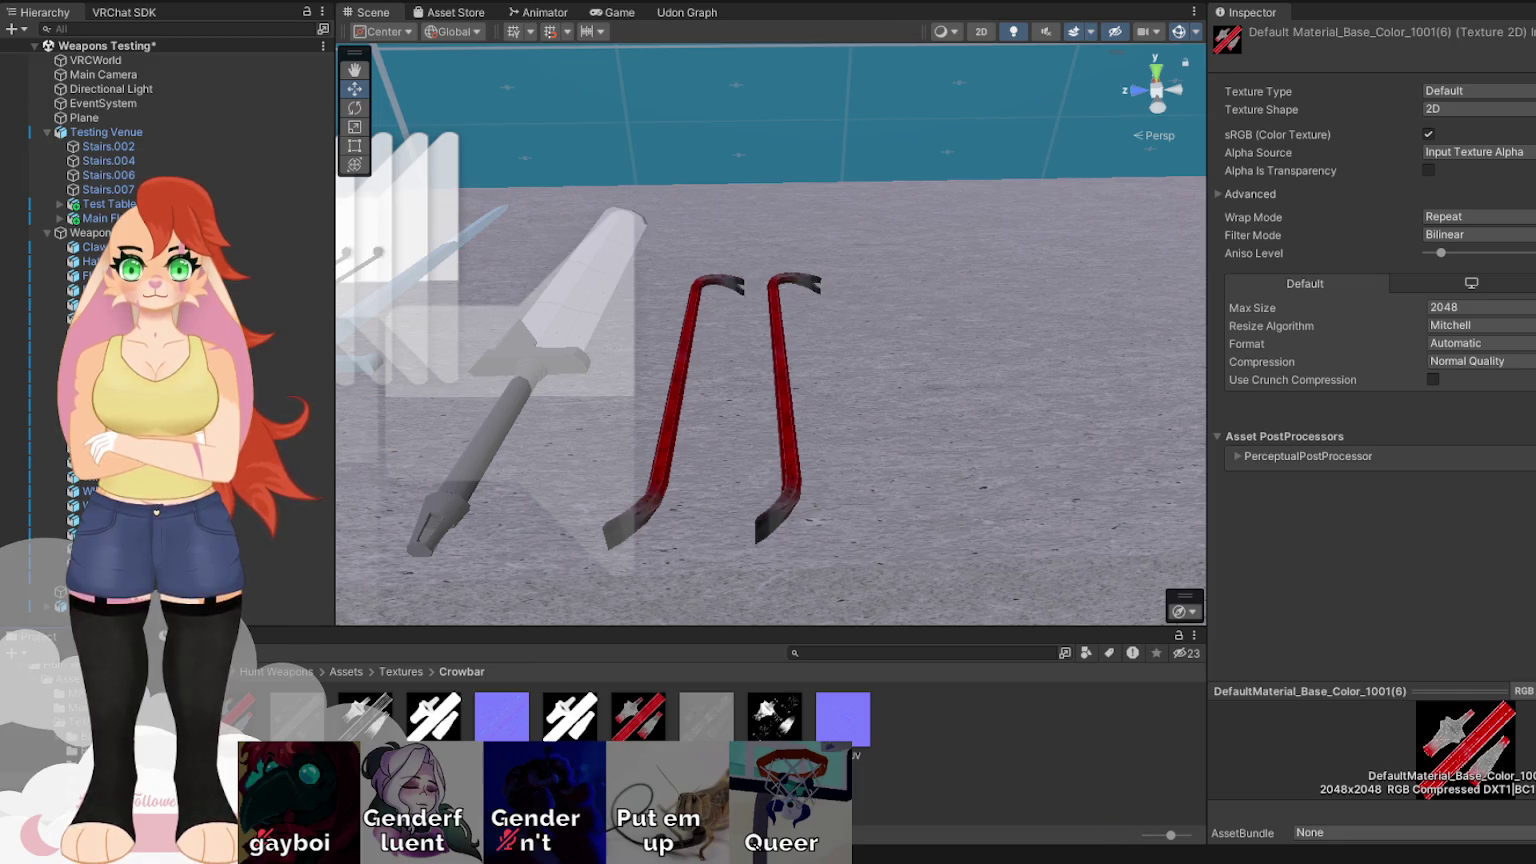
left_click(1119, 805)
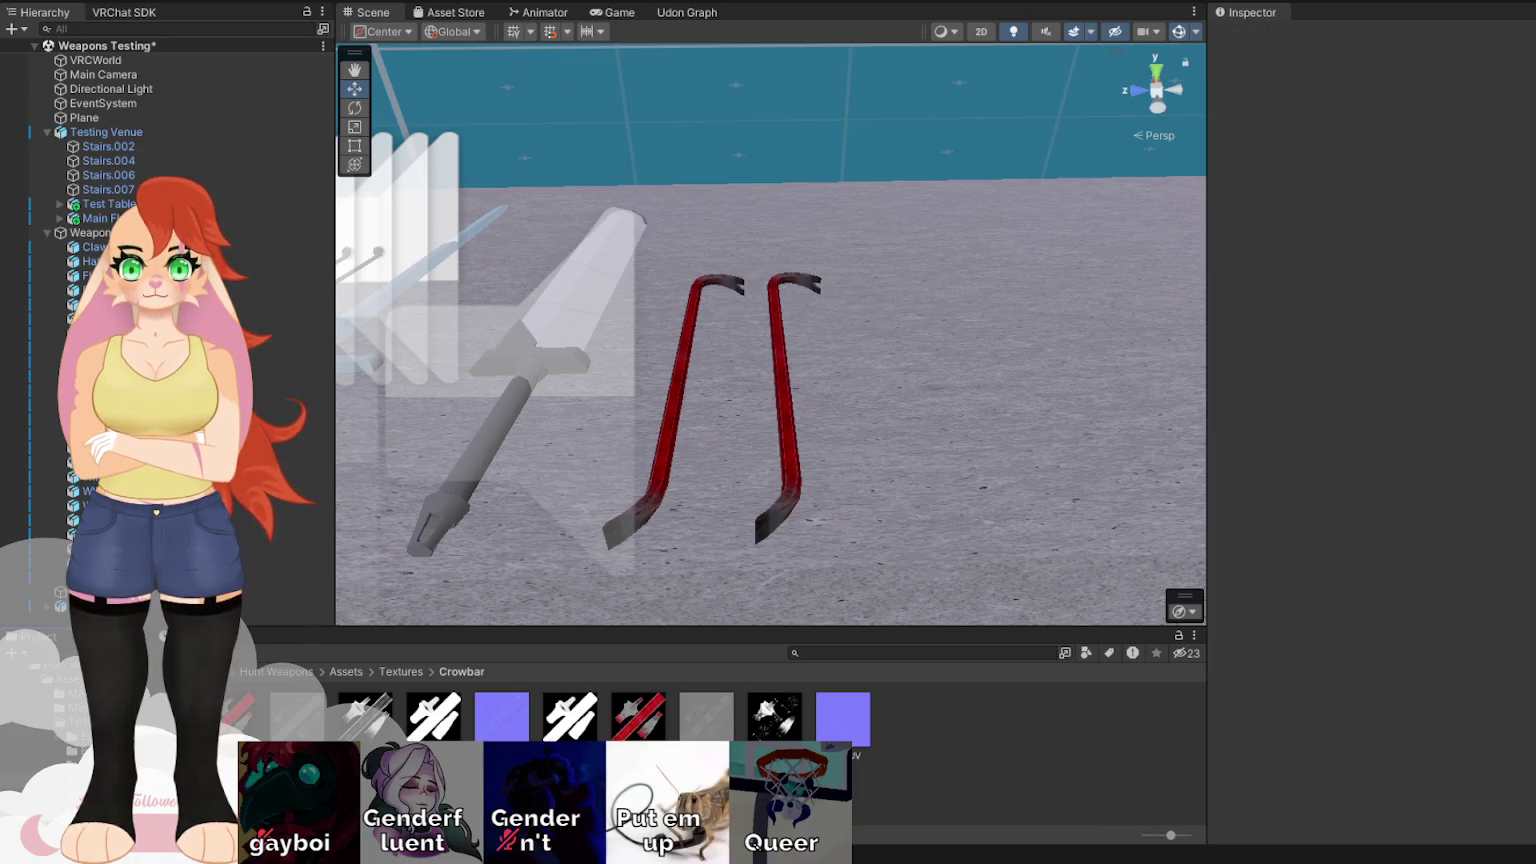
Rename the 2048 base colour and height textures to Clean Color and Clean Height.
left_click(232, 717)
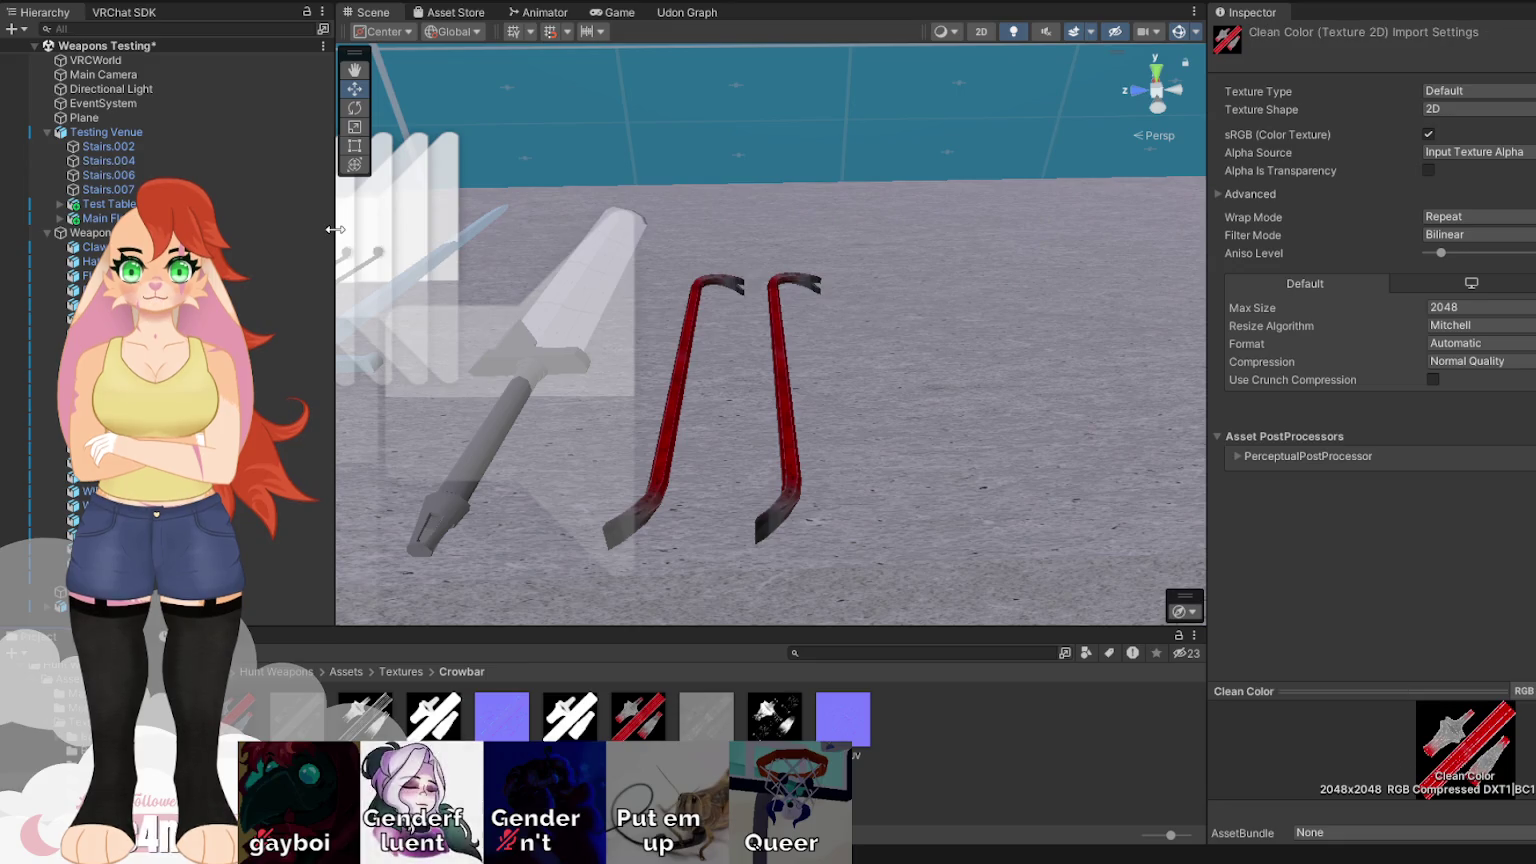
key("Right")
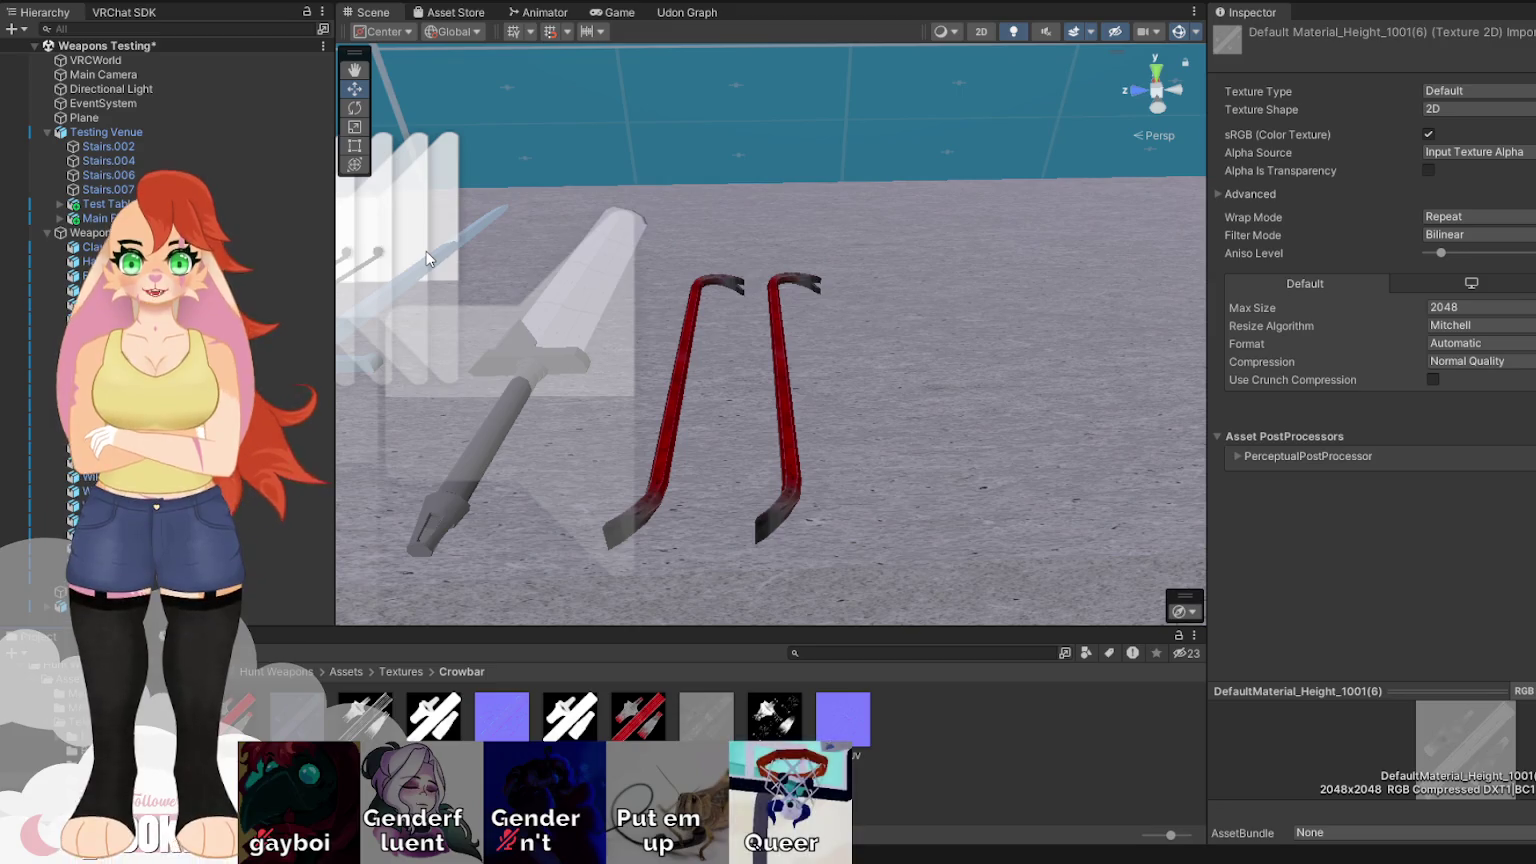
key("Return")
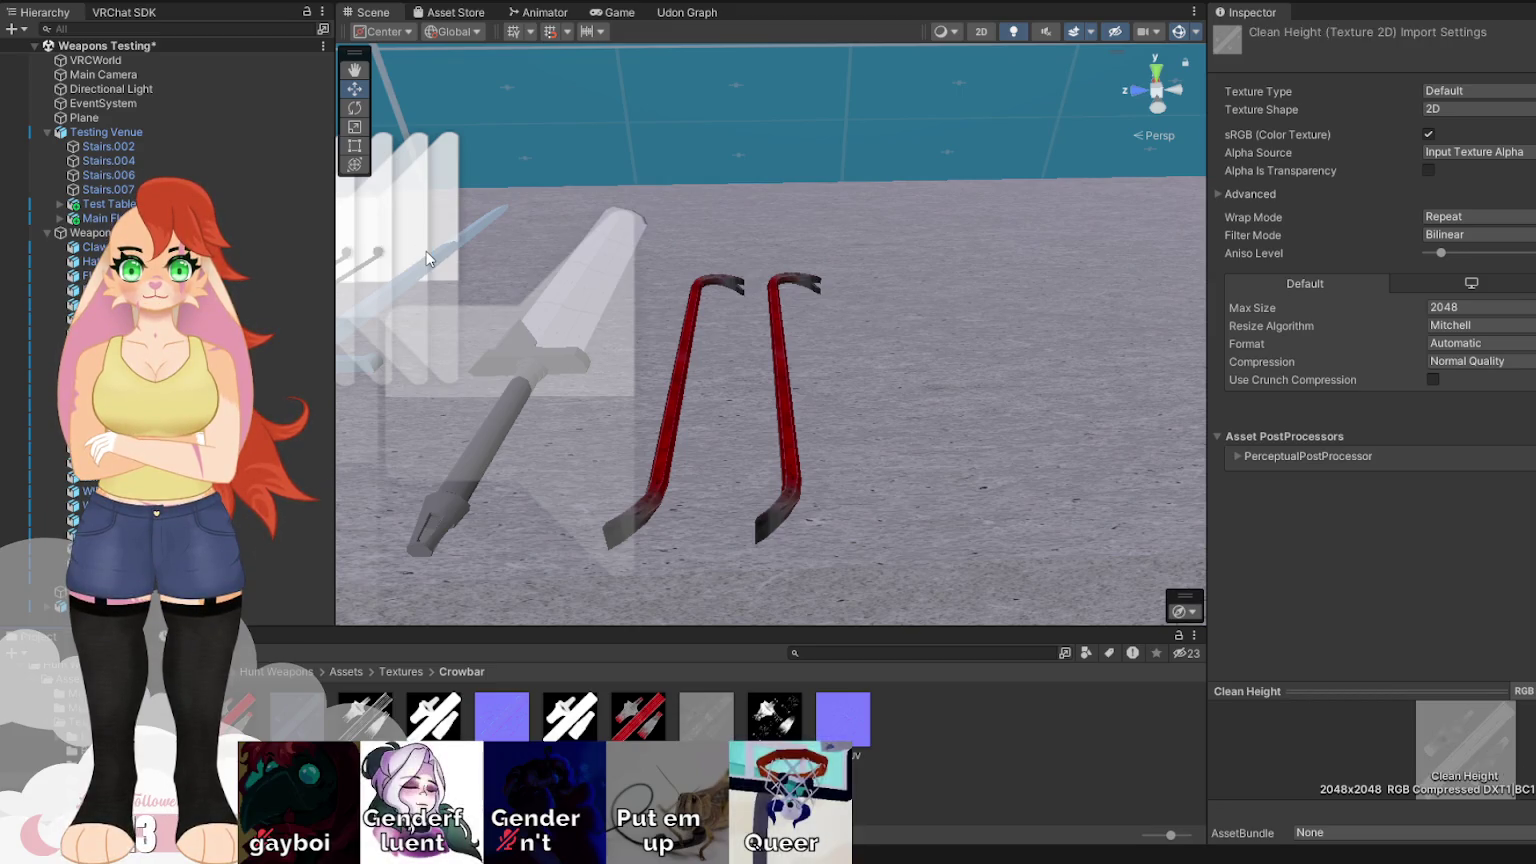
Rename the 2048 metallic, AO and normal textures to Clean Metallic, Clean AO and Clean UV.
key("Right")
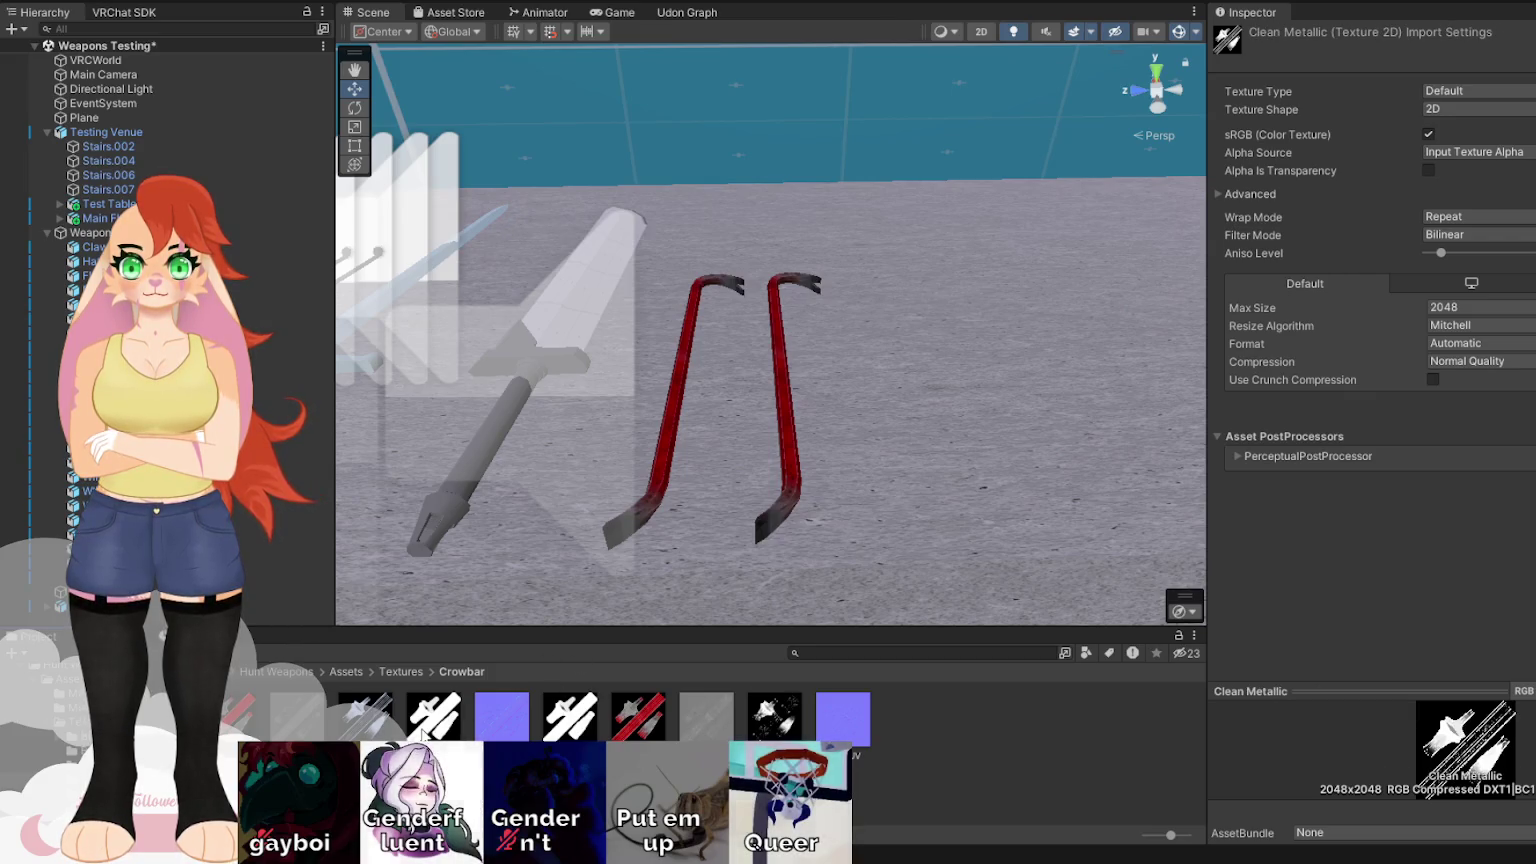
key("Right")
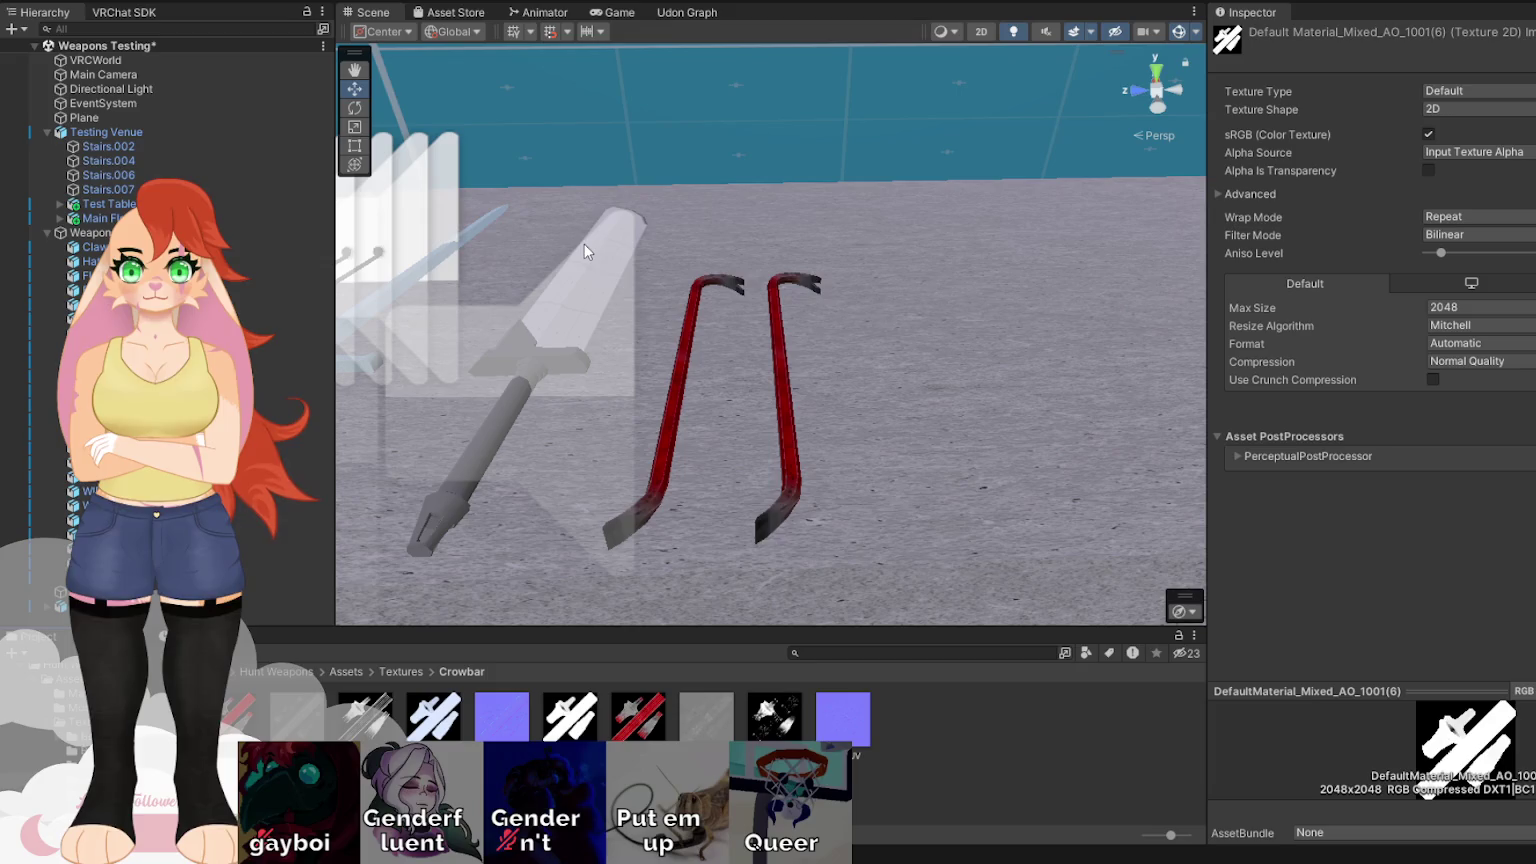
key("F2")
type("Clean AO")
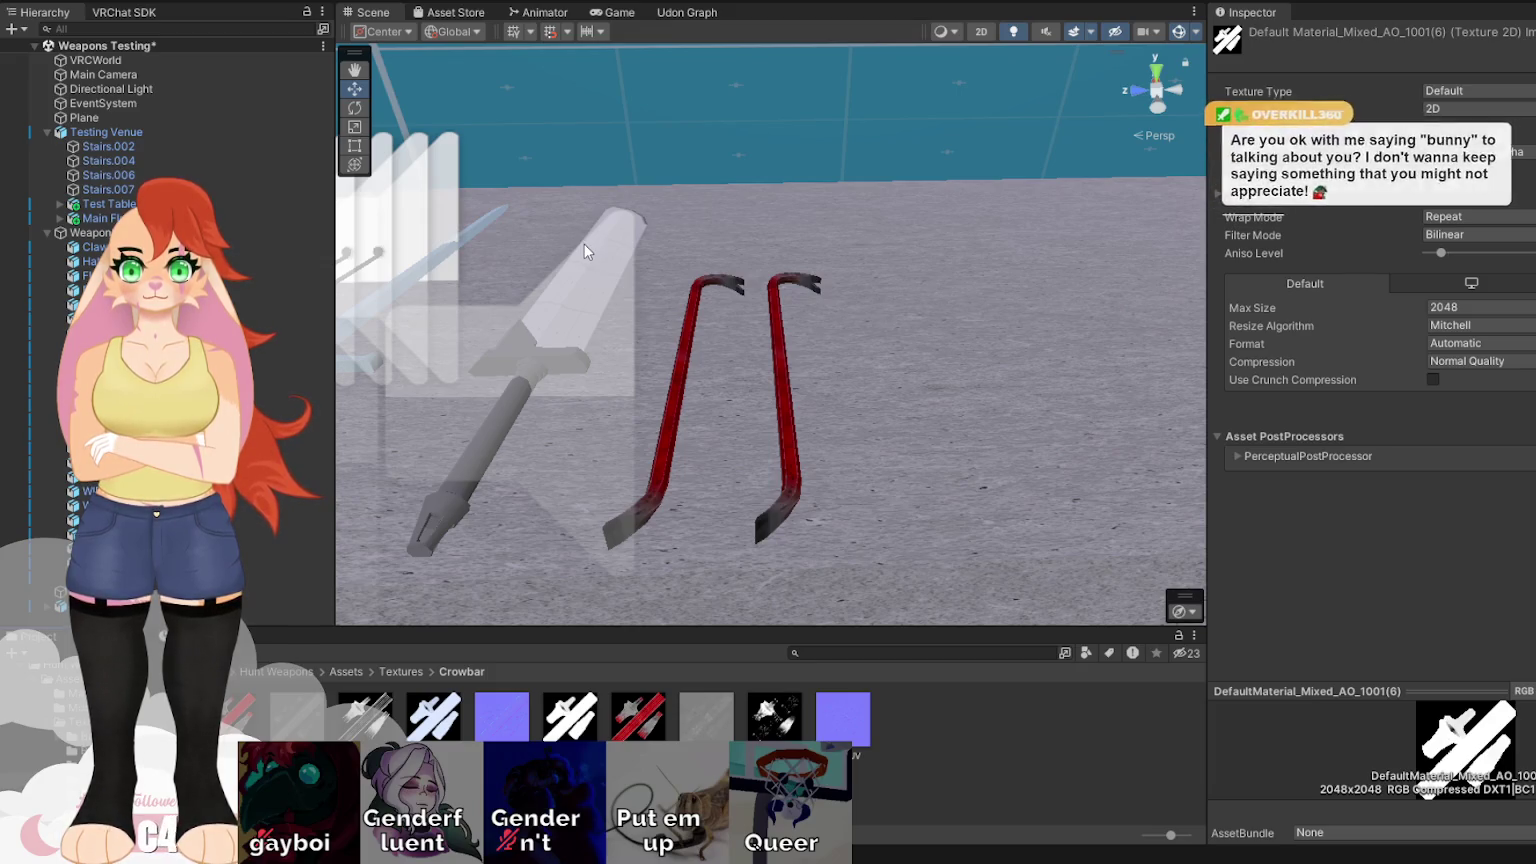
key("Return")
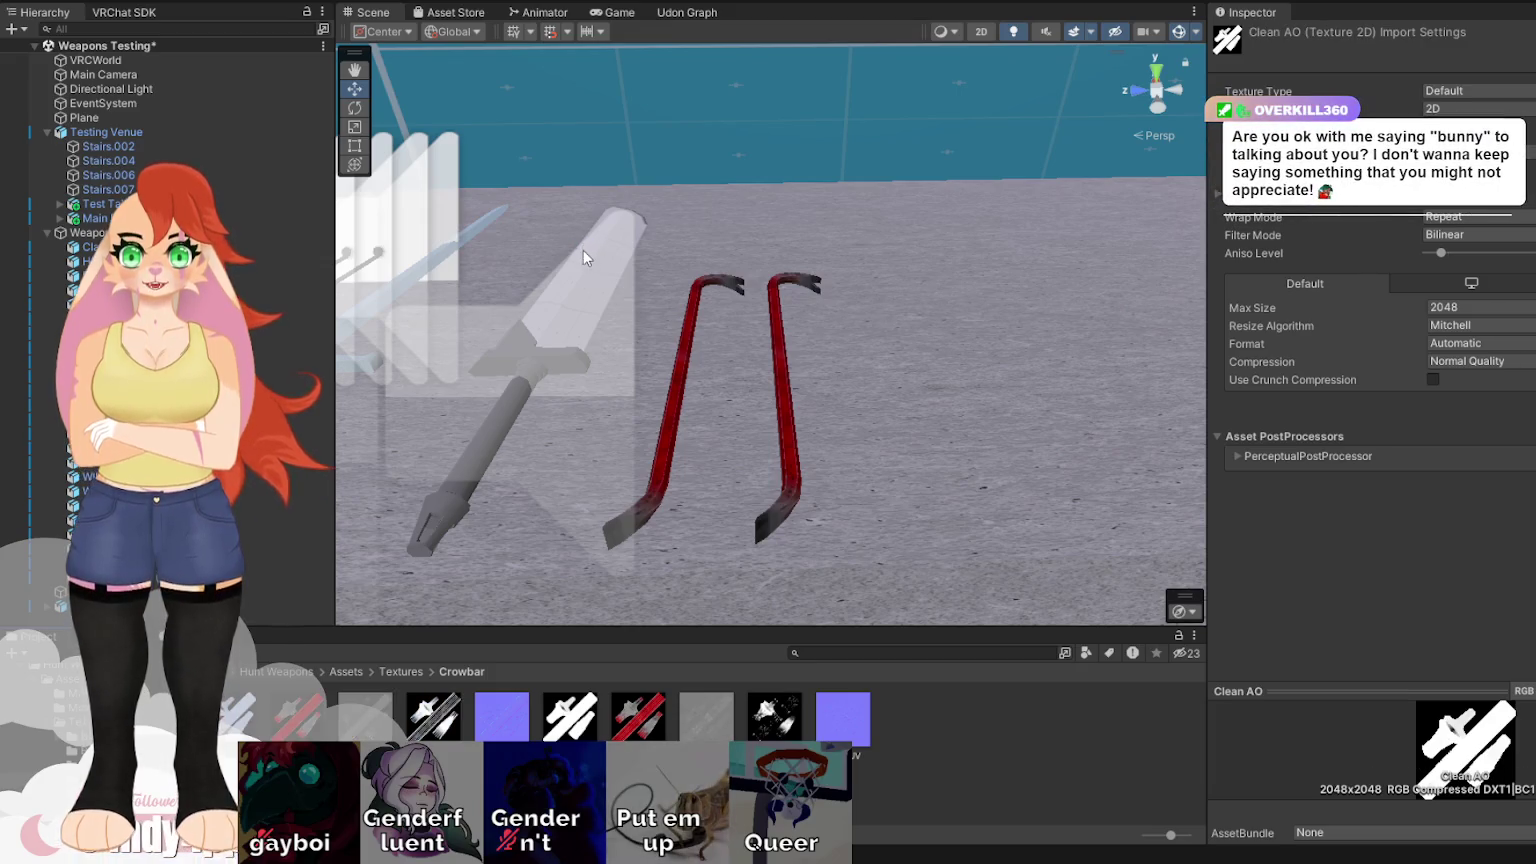
left_click(490, 729)
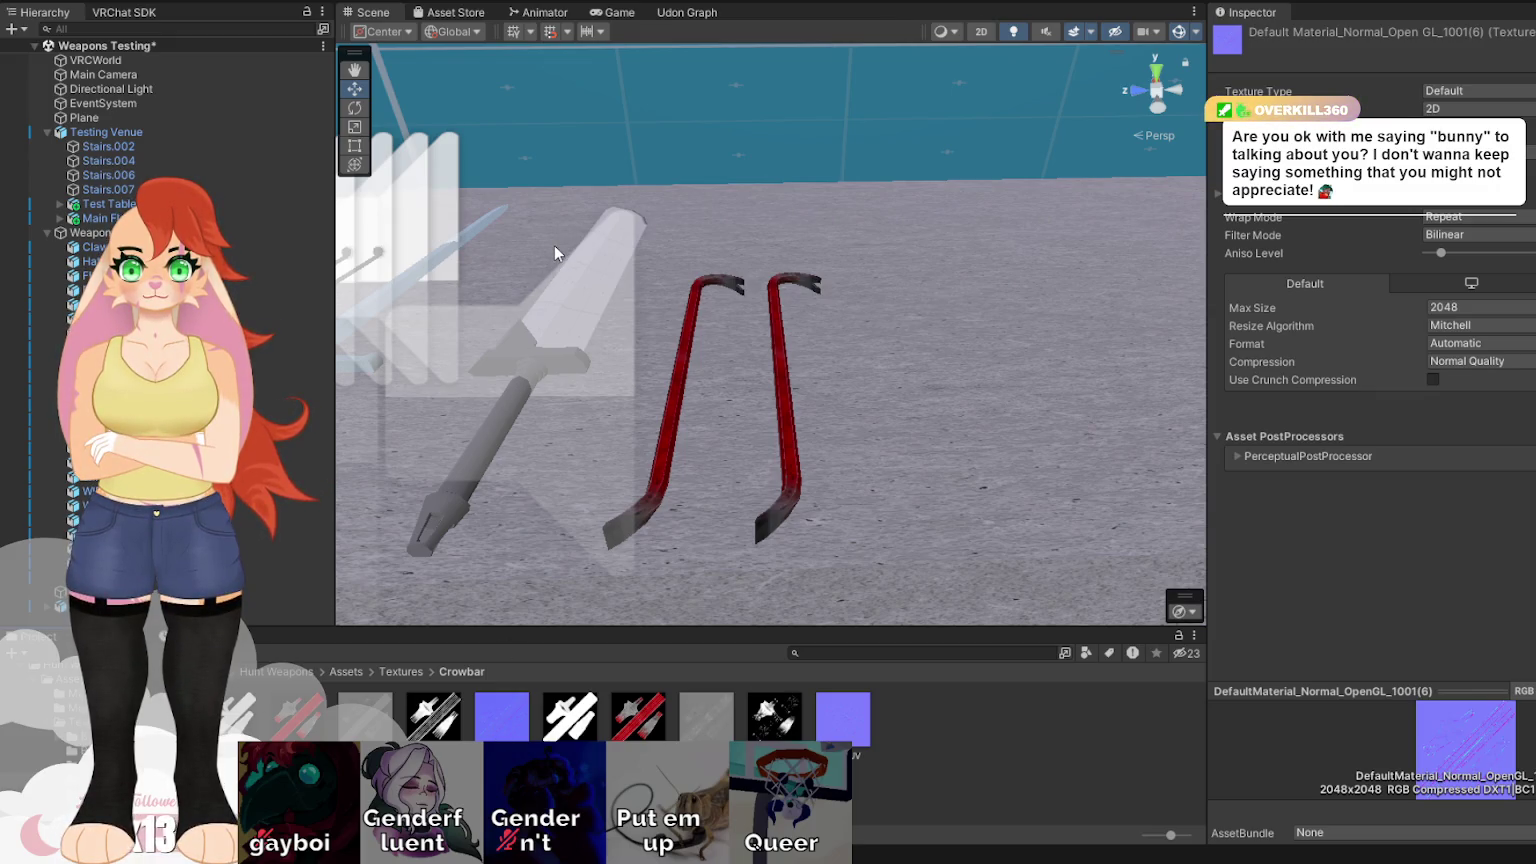
key("Return")
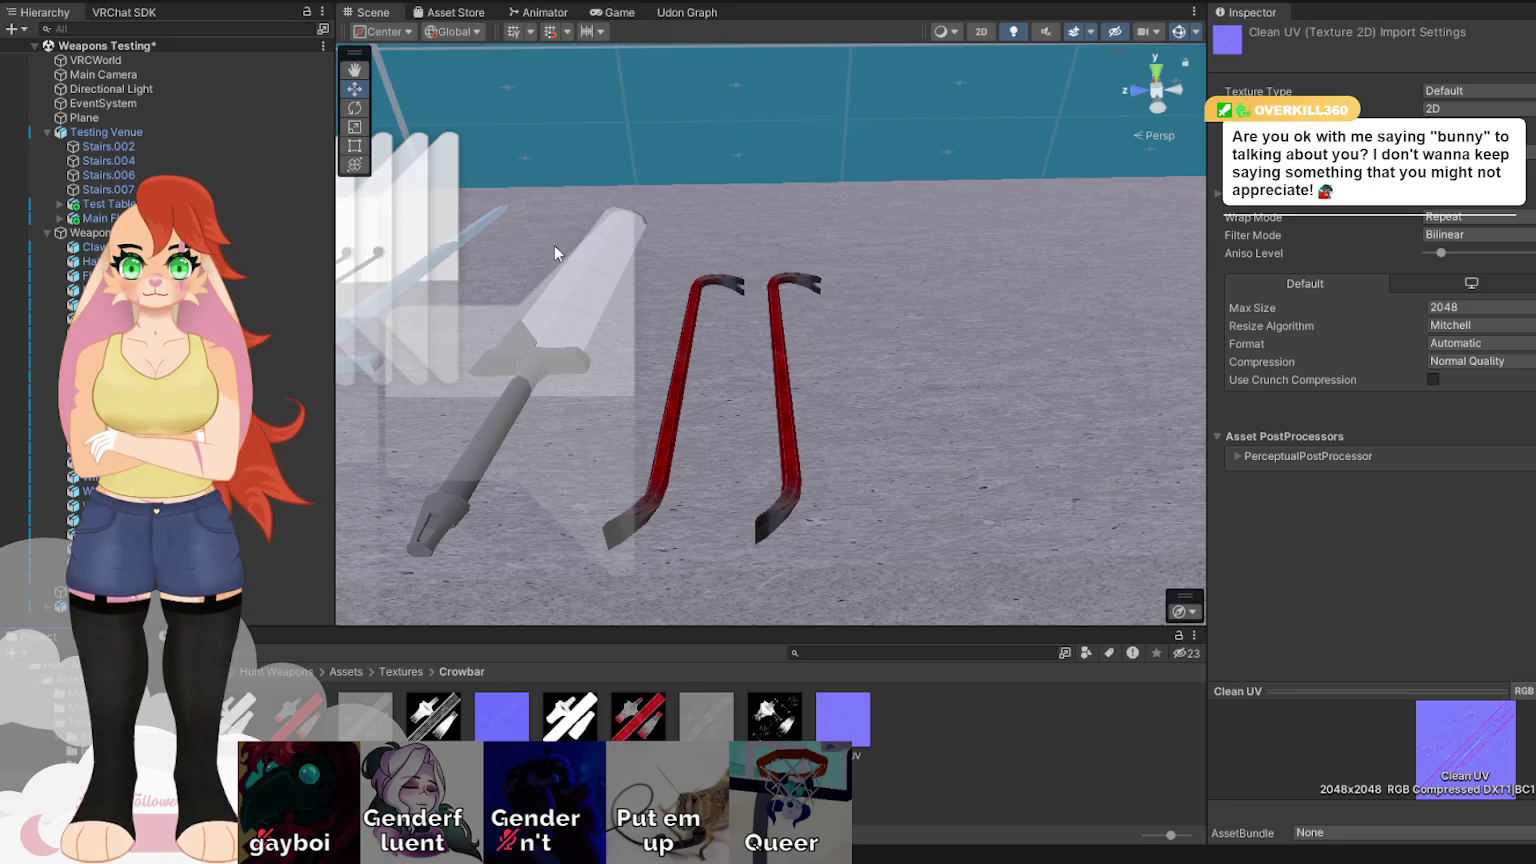
left_click(1479, 91)
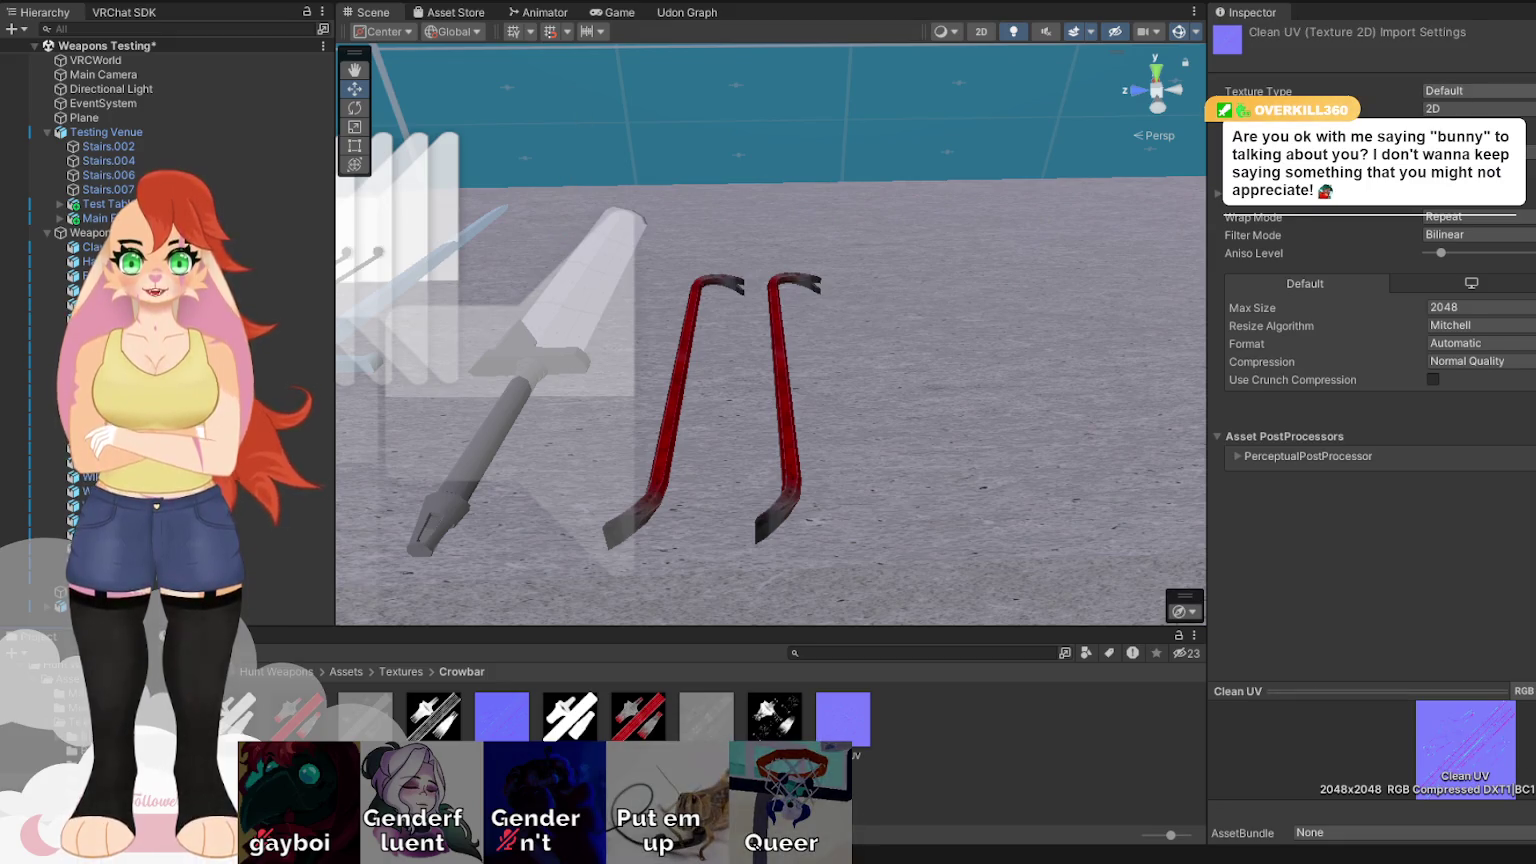
Set the Clean UV texture's type to Normal map and rename it Clean Normal.
left_click(1461, 108)
scroll(964, 351, "down", 10)
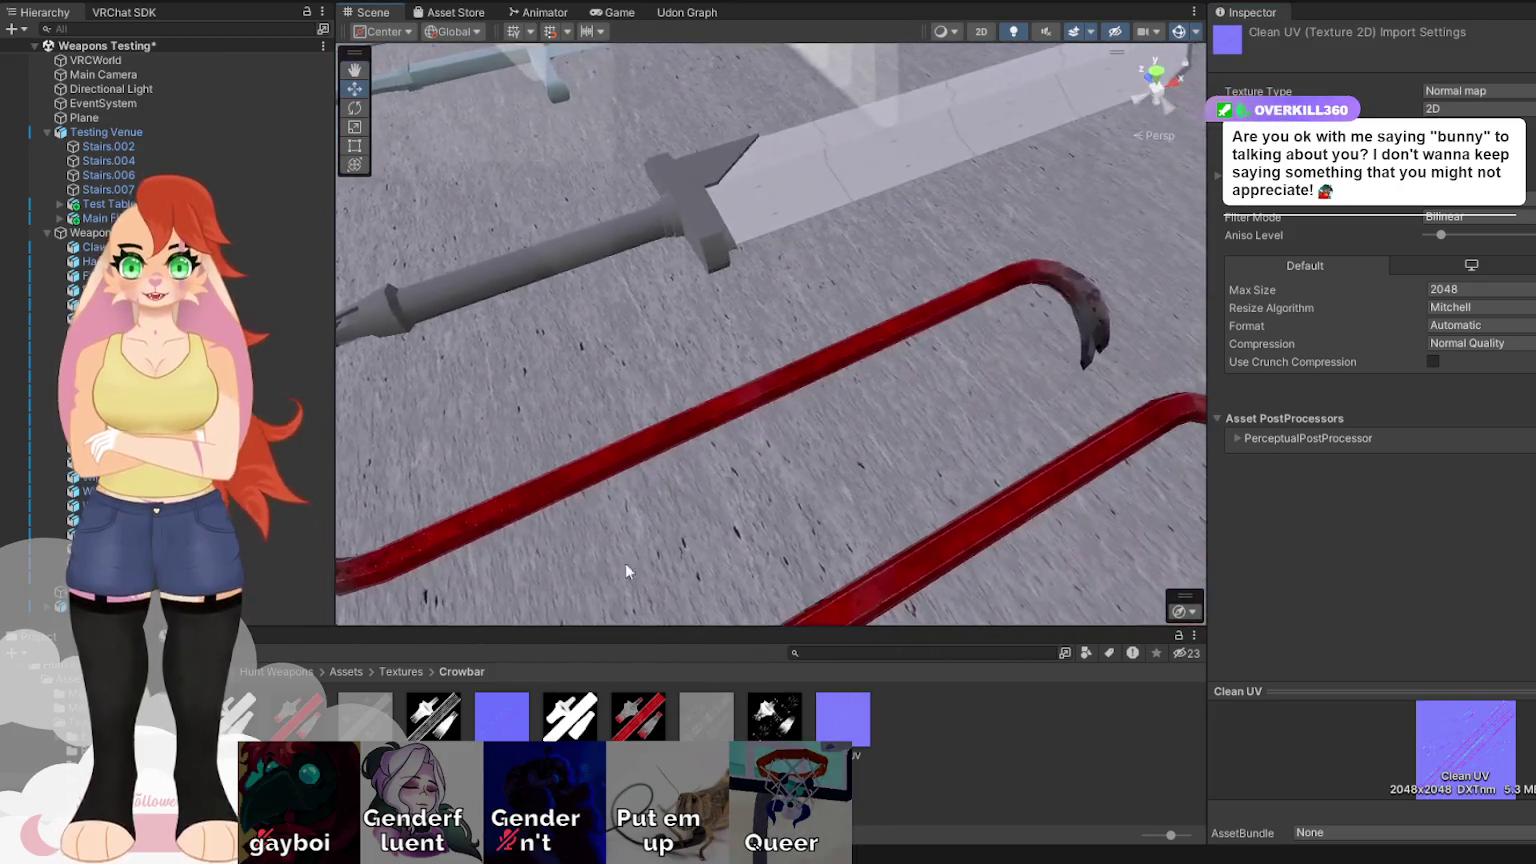
left_click(853, 765)
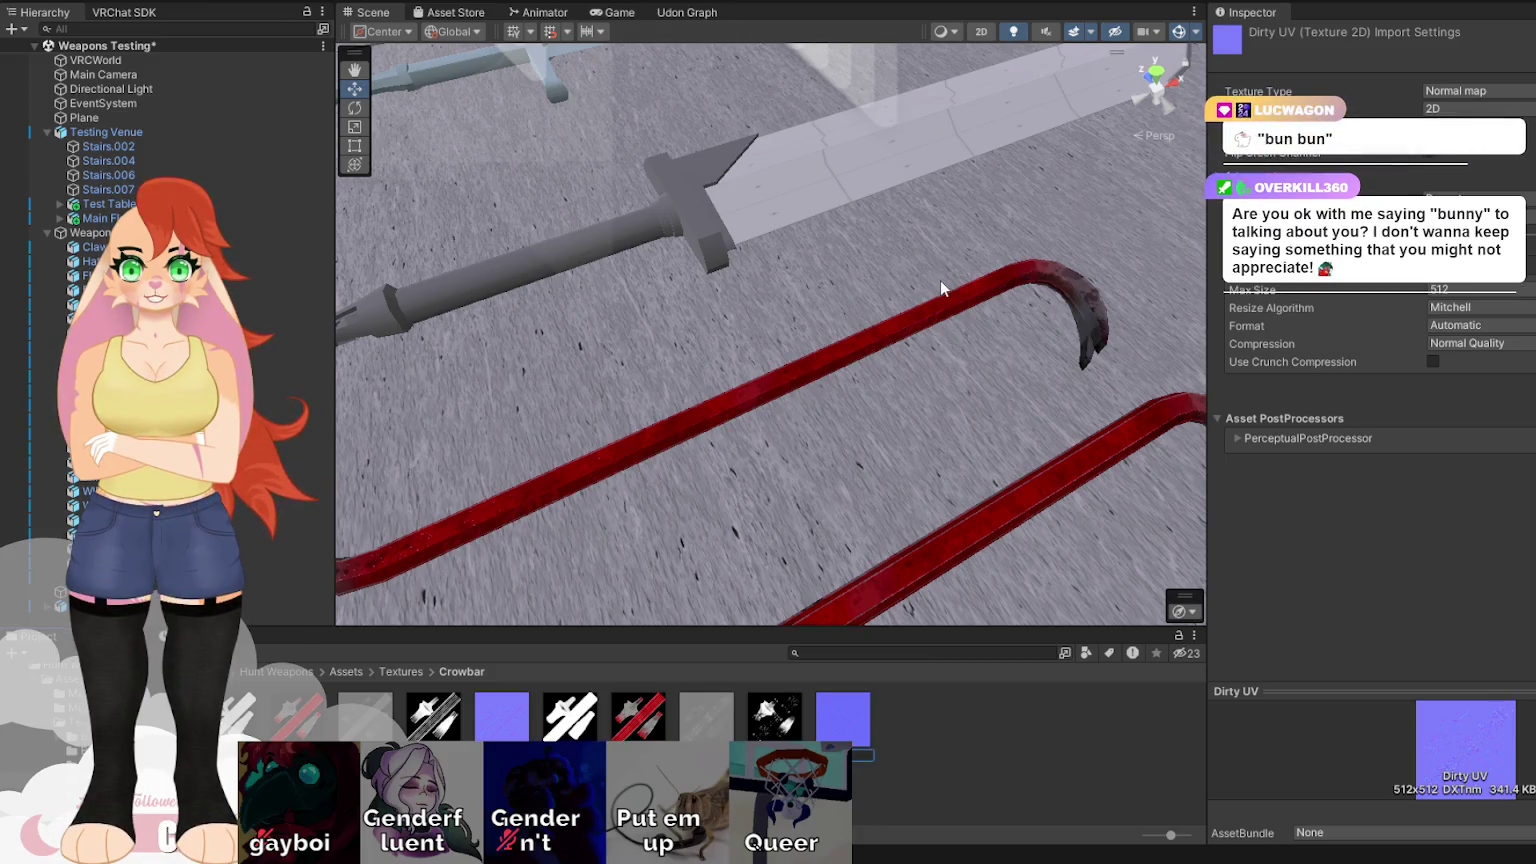
left_click(502, 729)
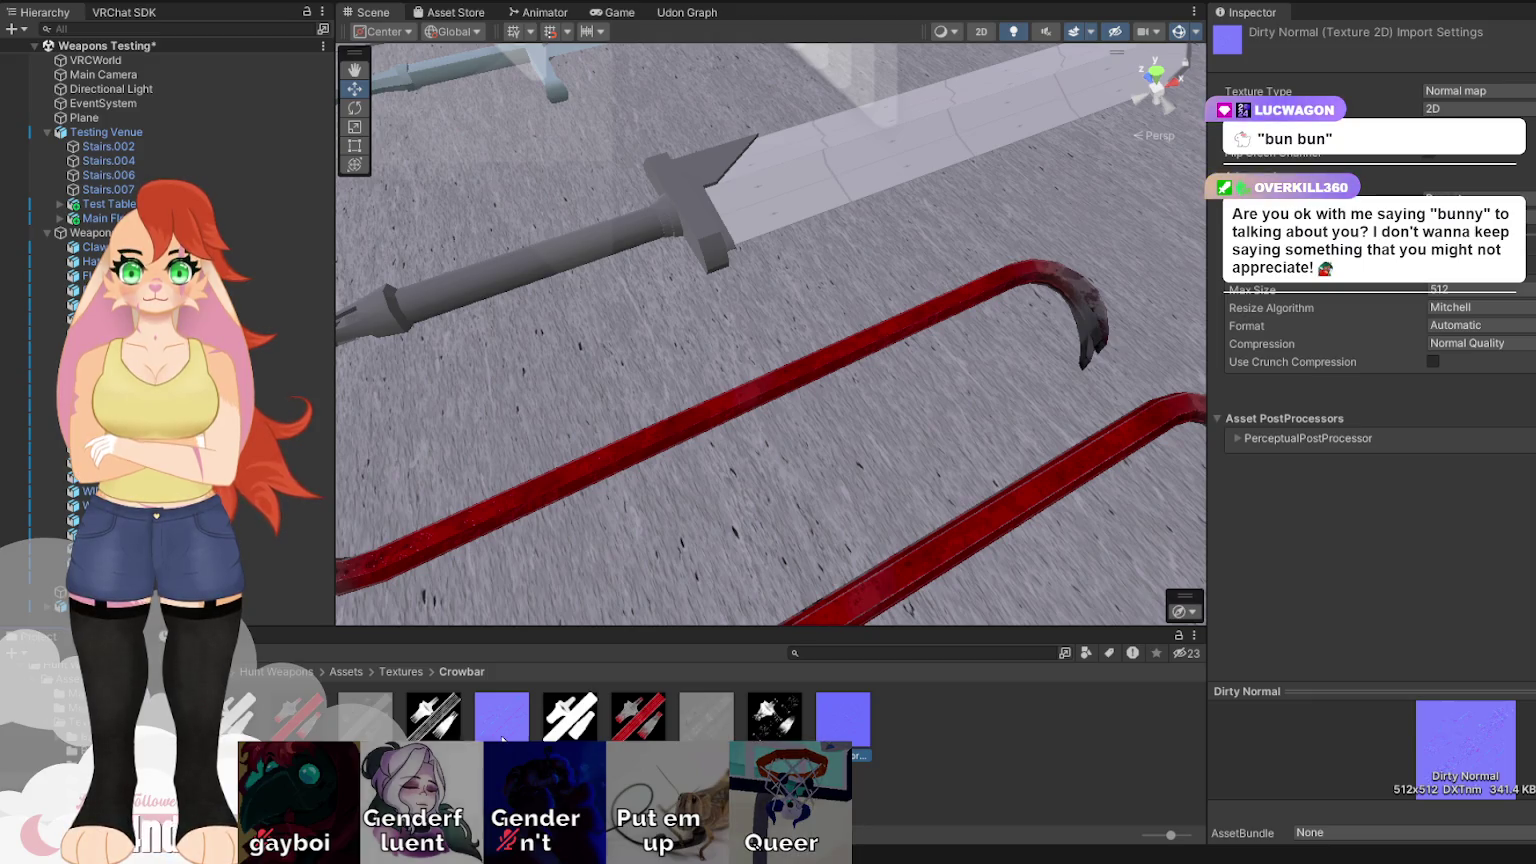
left_click(504, 730)
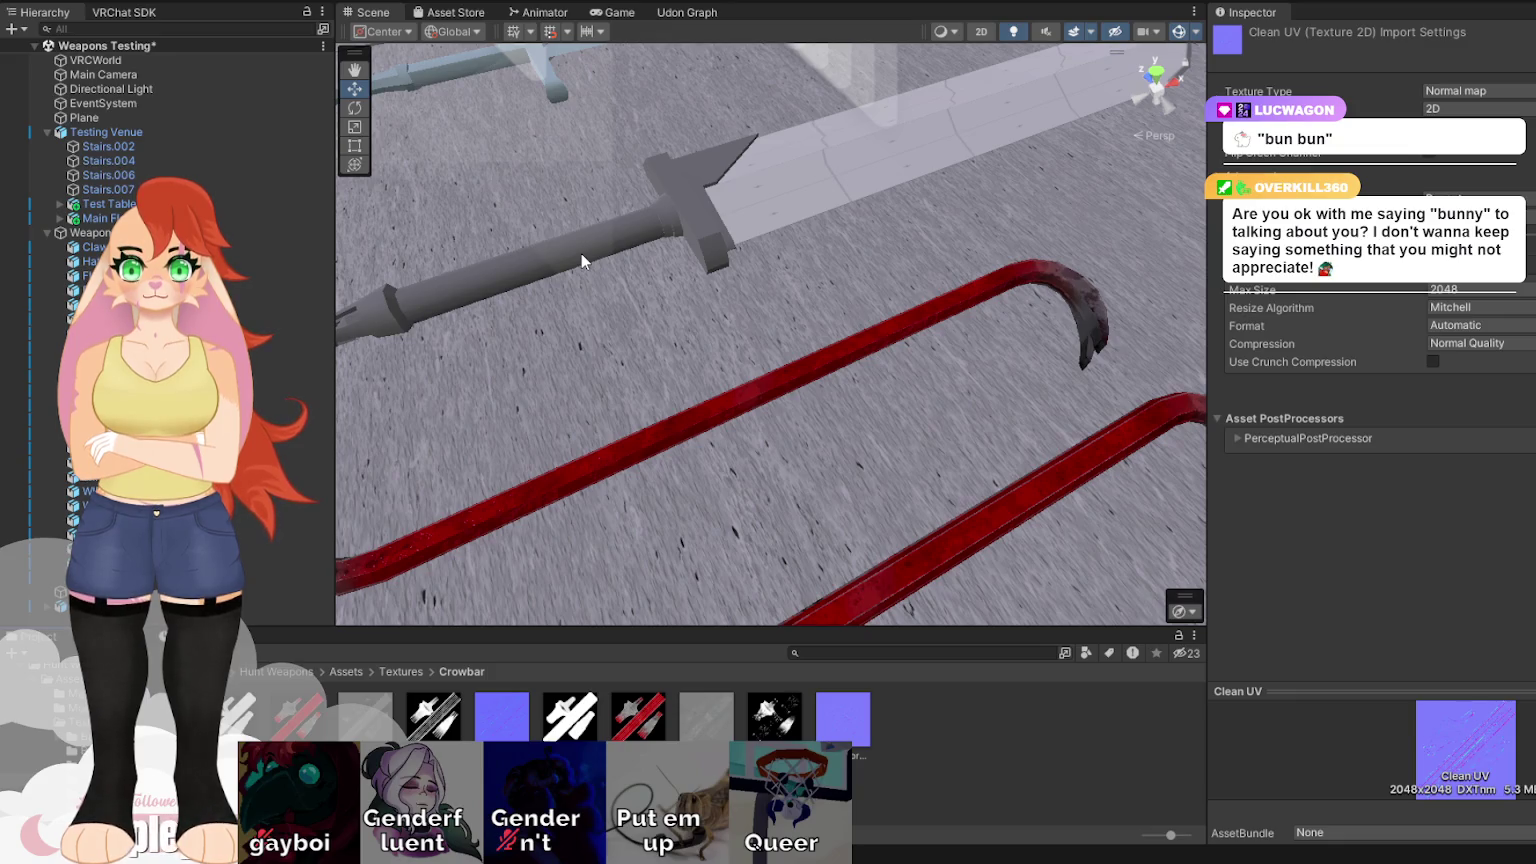
key("Return")
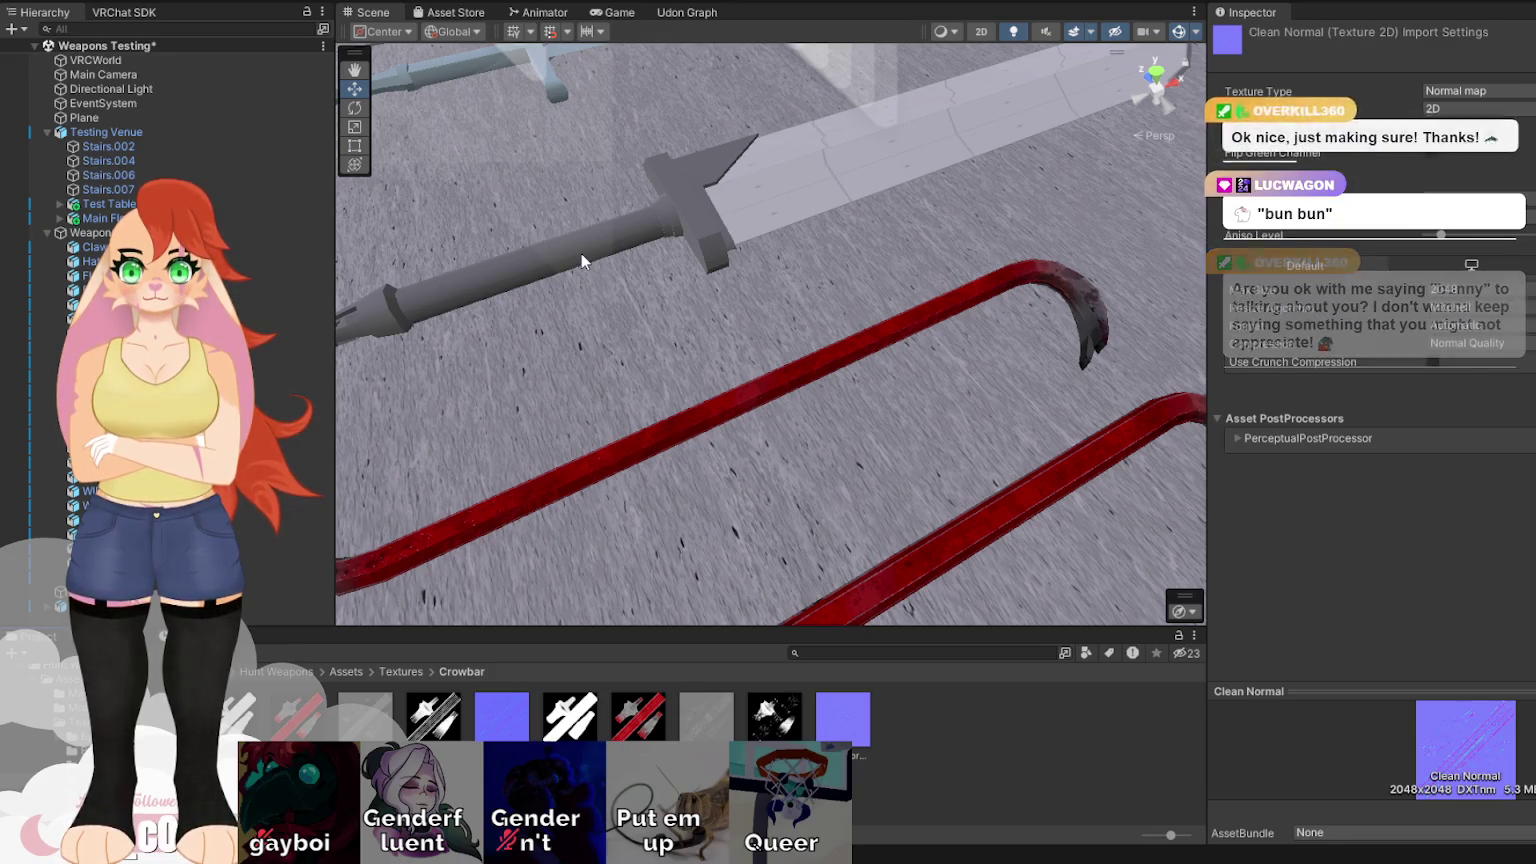
Open the project's Materials folder with the crowbar and hatchet materials.
left_click_drag(674, 272, 874, 307)
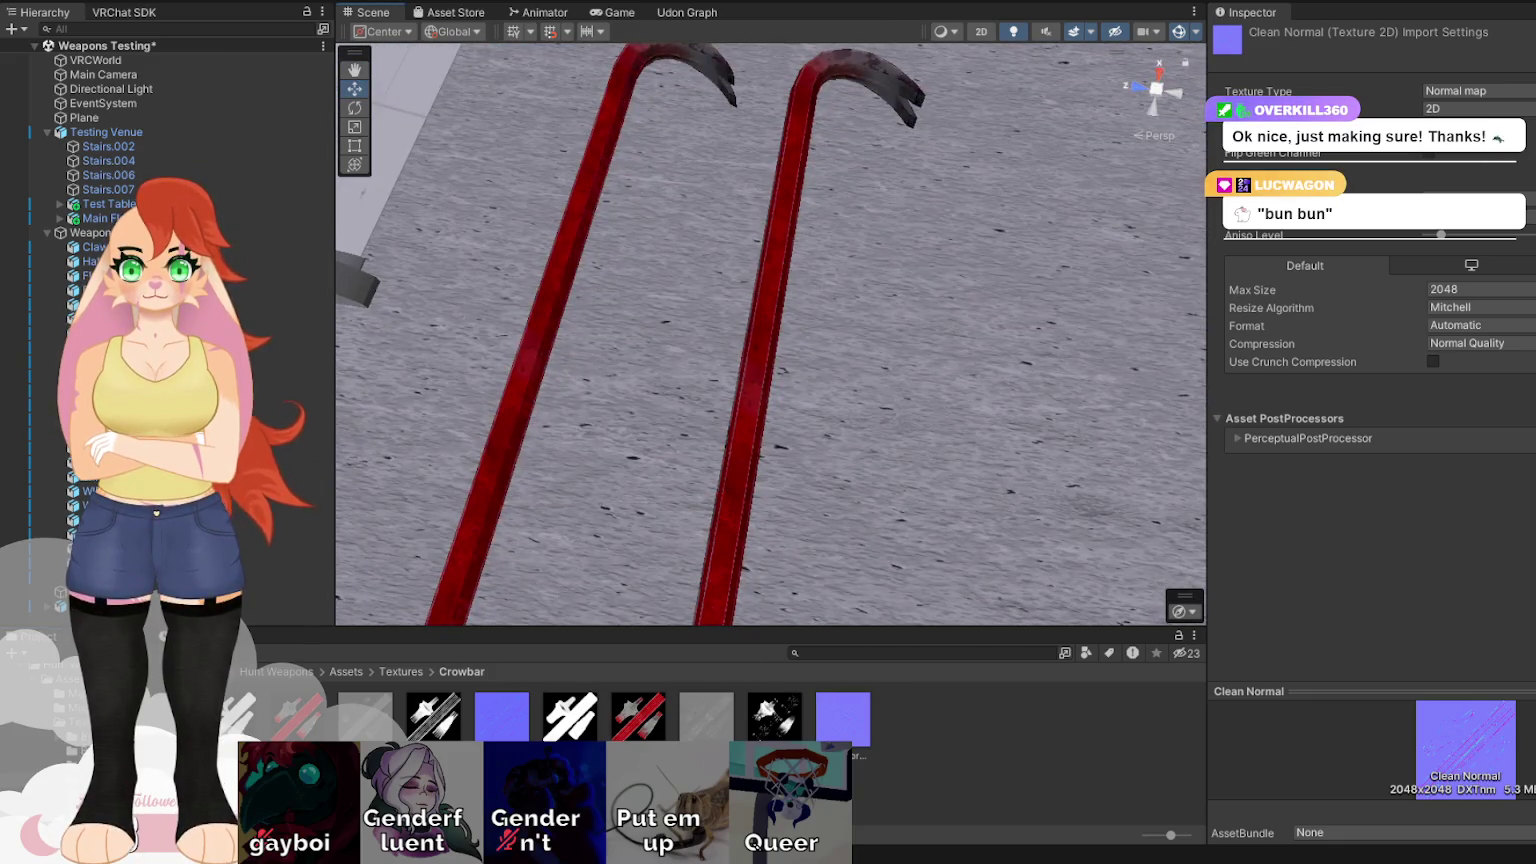
left_click(68, 694)
left_click(1044, 746)
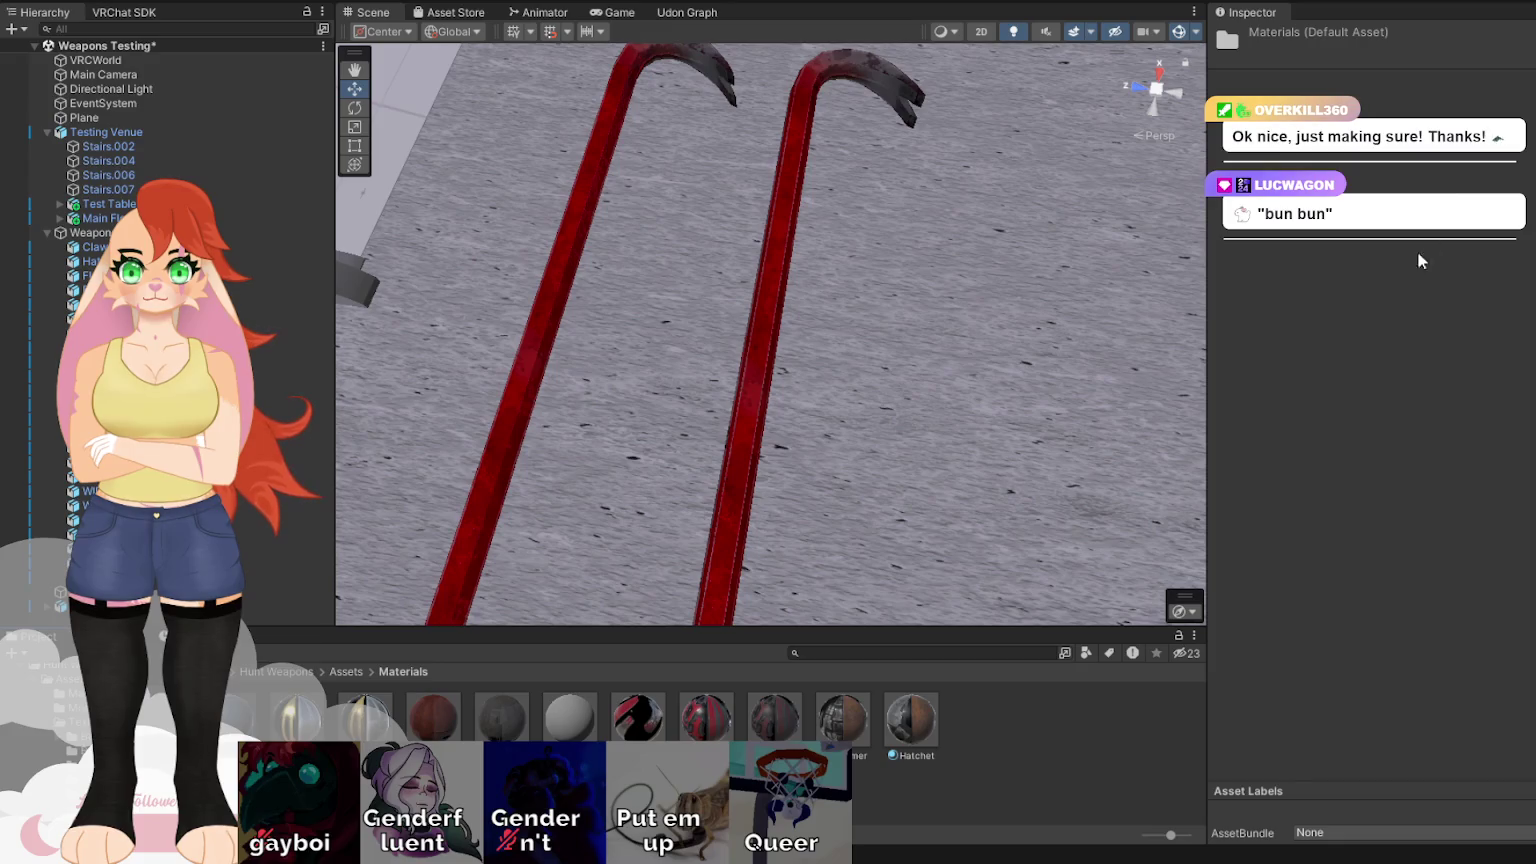
Name the new material Crowbar Clean 1, rename the red one Crowbar Dirty, and apply Crowbar Clean 1 to the right crowbar.
type("Crowbar Clean")
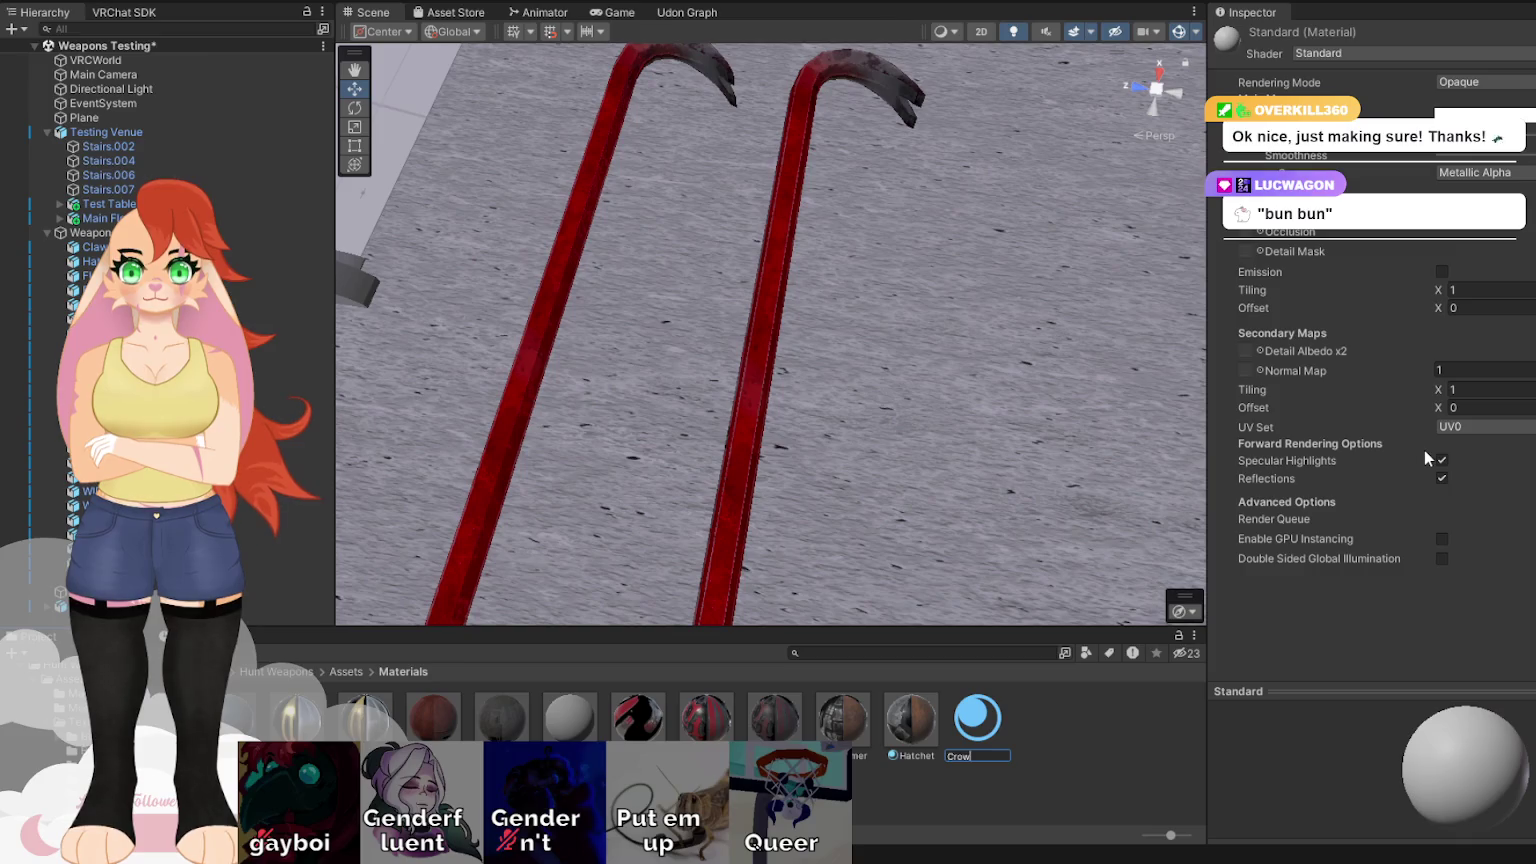
key("Return")
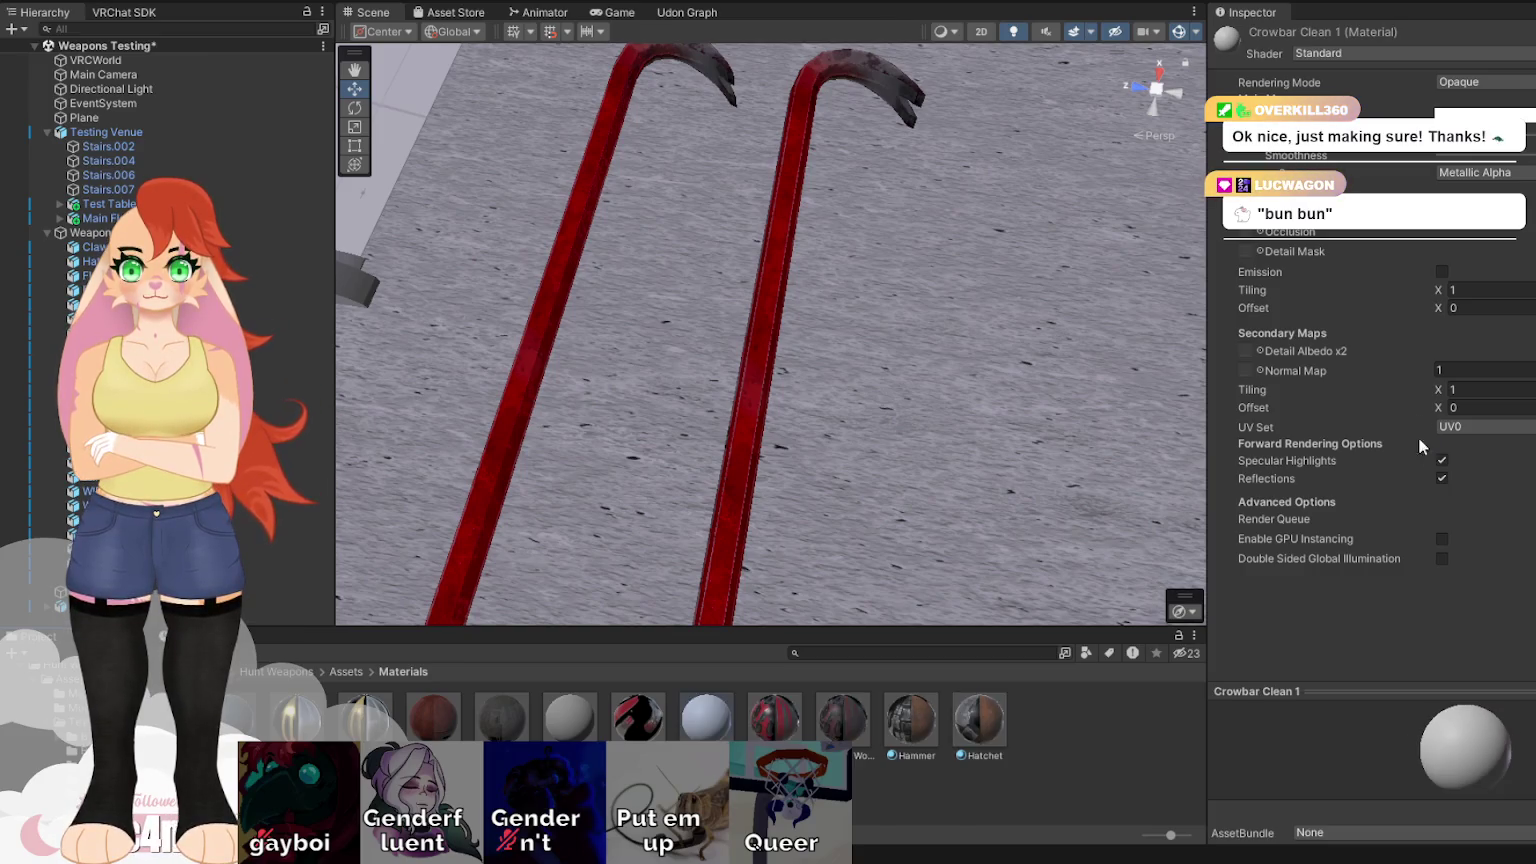
left_click(660, 734)
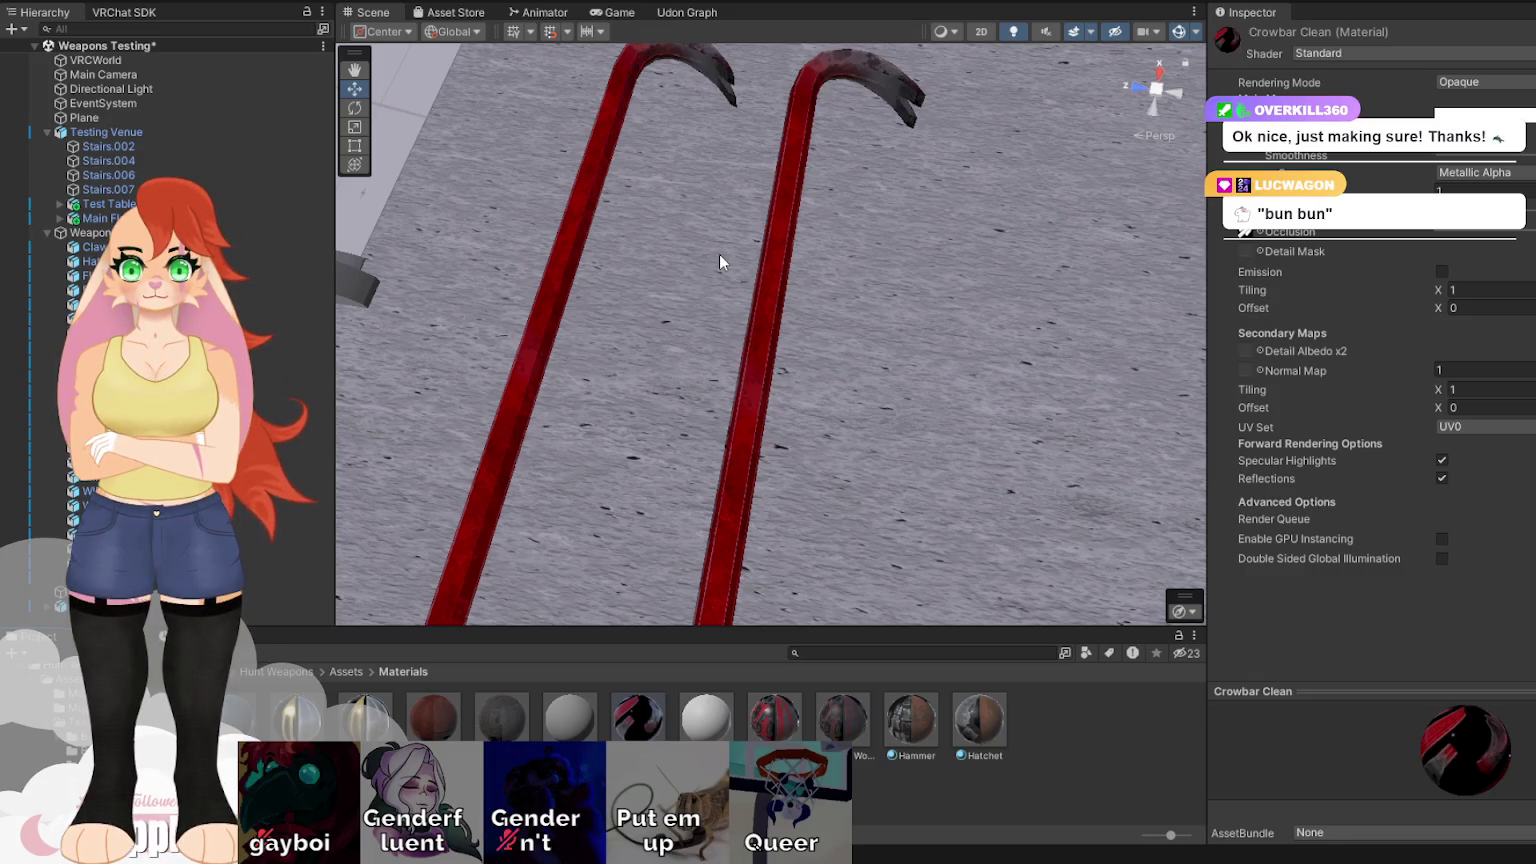
key("Return")
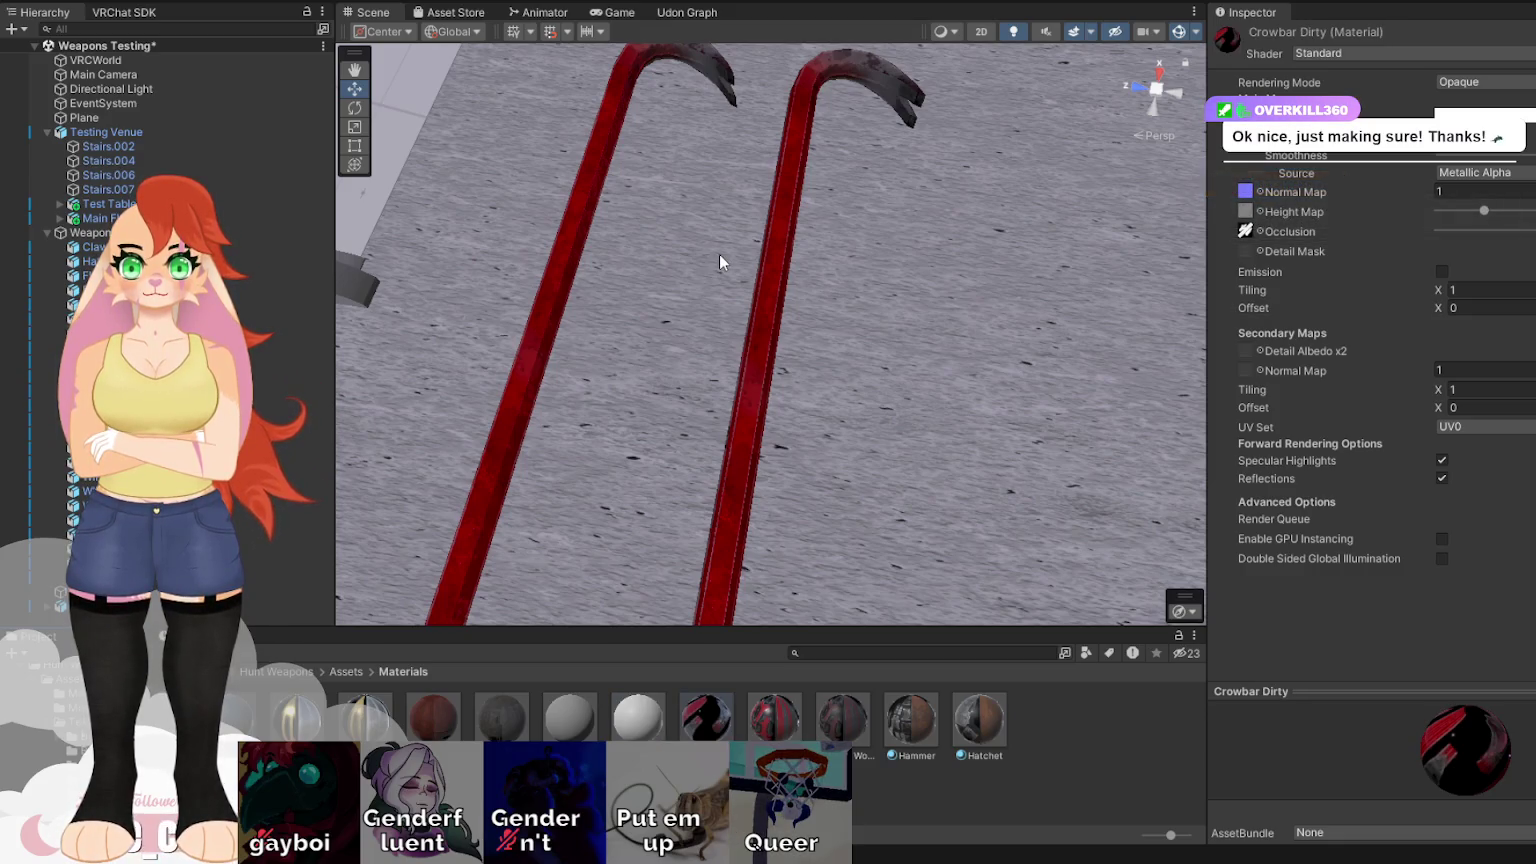
left_click_drag(648, 728, 743, 433)
Select and frame the grey crowbar, open Textures/Crowbar, and expand the Crowbar Clean 1 material.
left_click(743, 431)
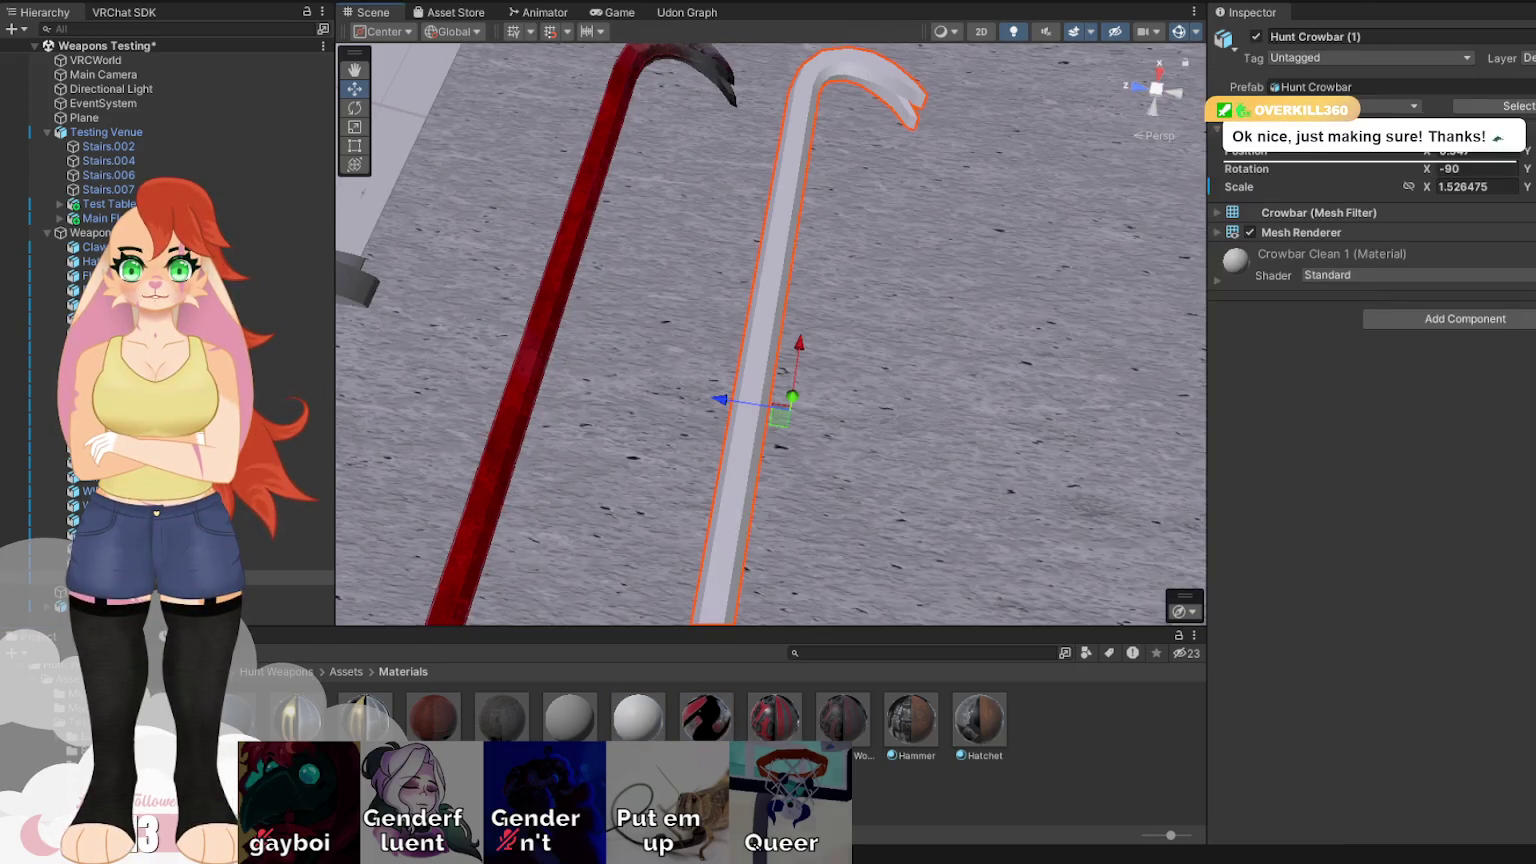
left_click(90, 715)
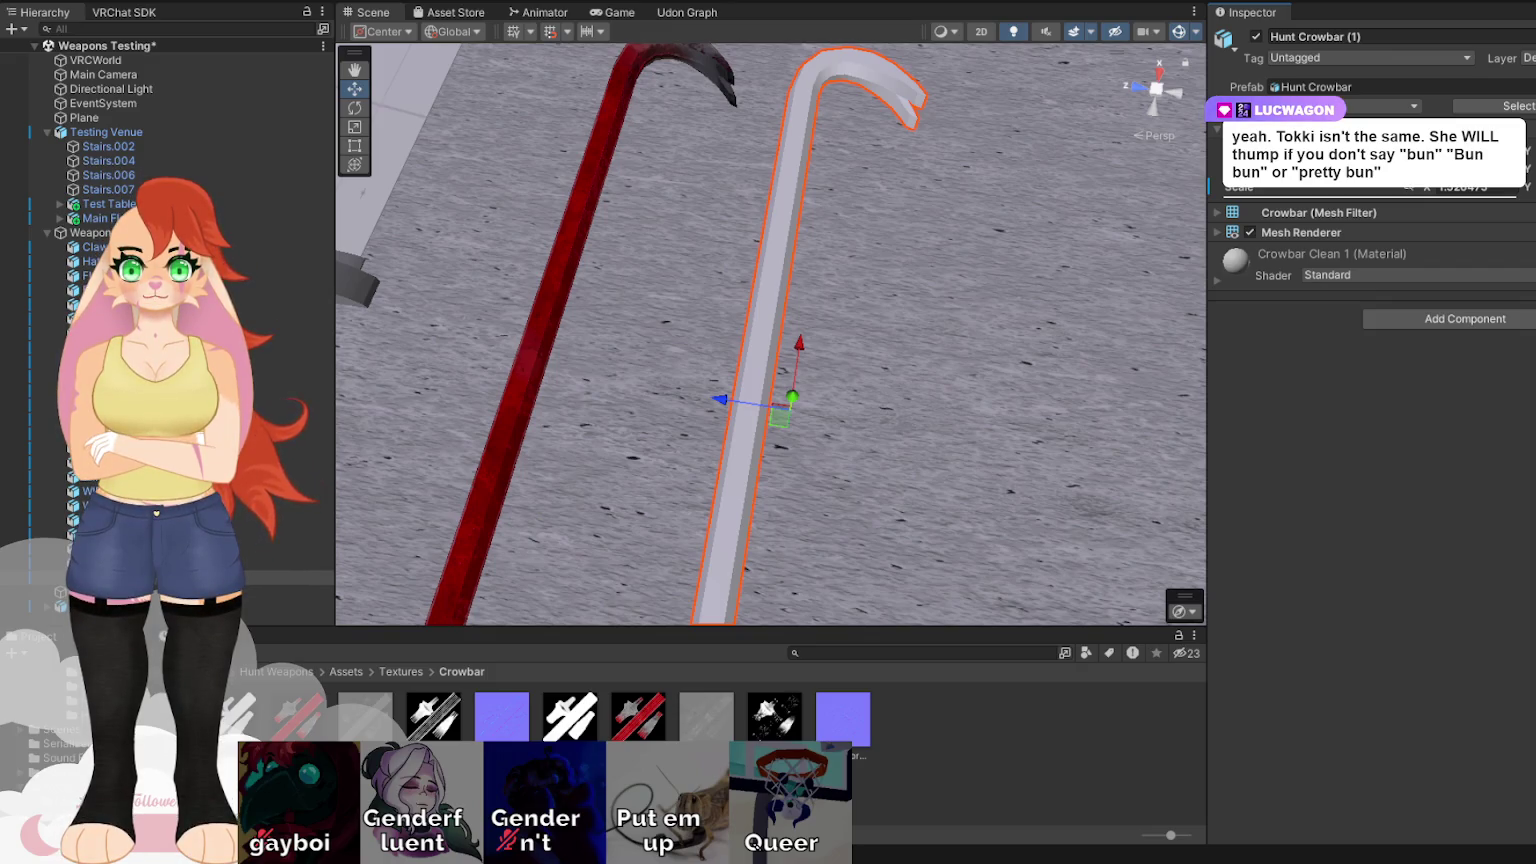
mouse_move(849, 177)
left_mouse_down()
mouse_move(795, 214)
mouse_move(476, 53)
left_mouse_up()
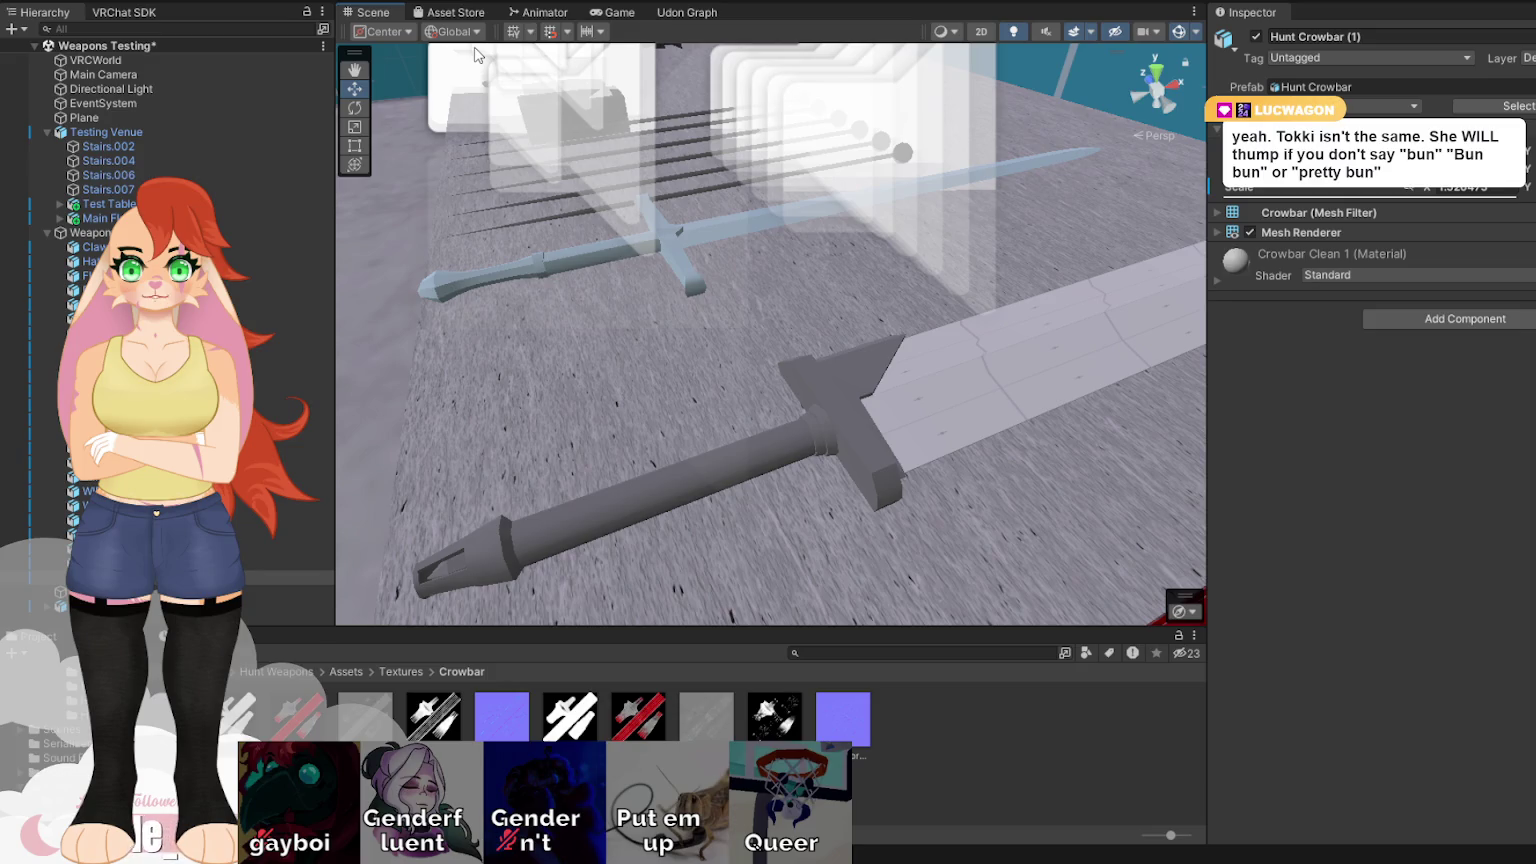
key("f")
left_click_drag(1111, 380, 1101, 441)
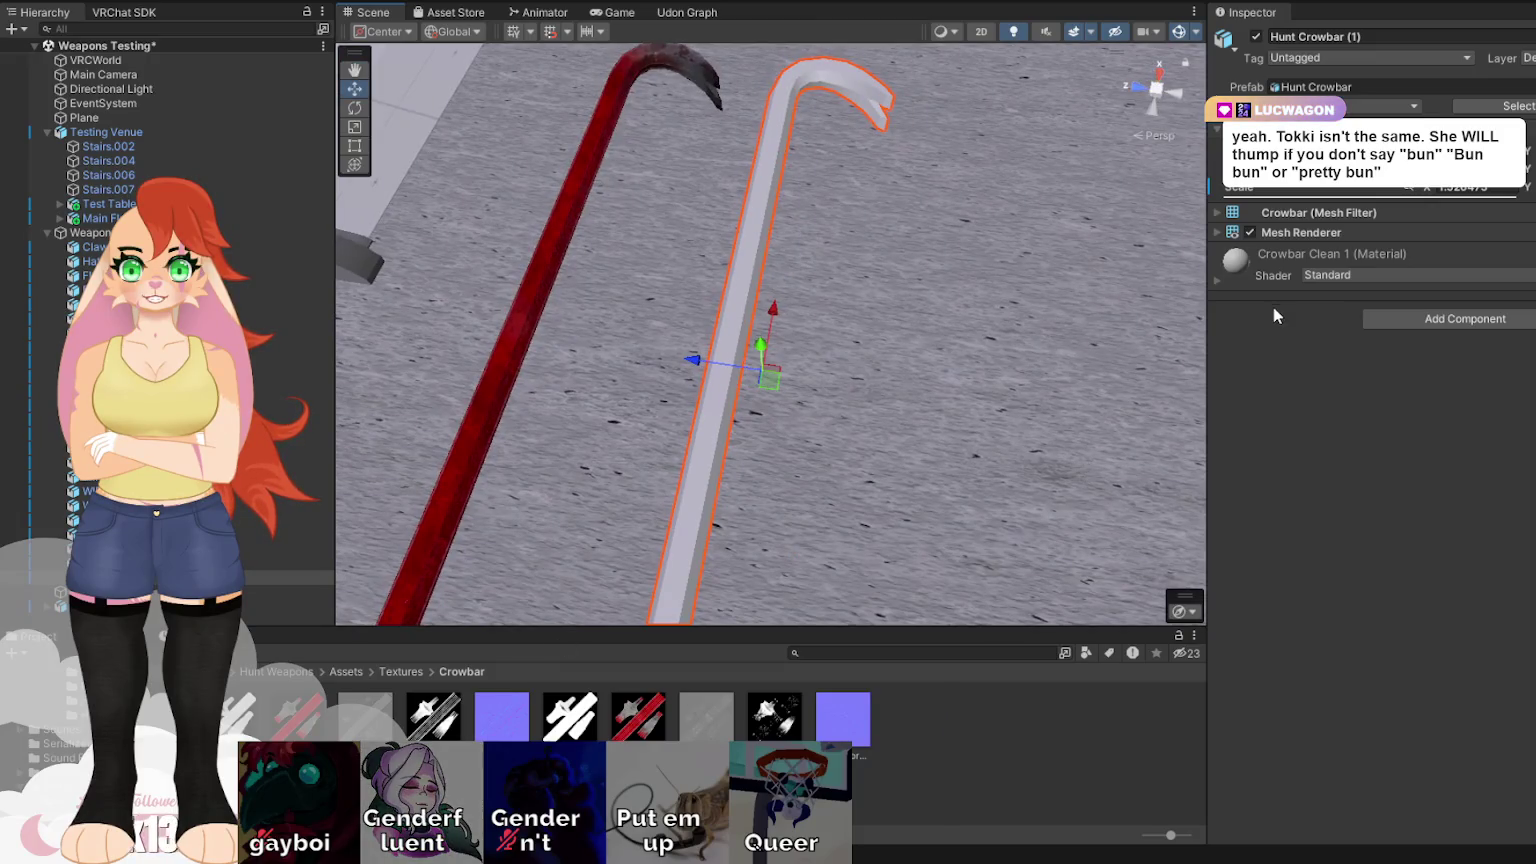
left_click(1214, 278)
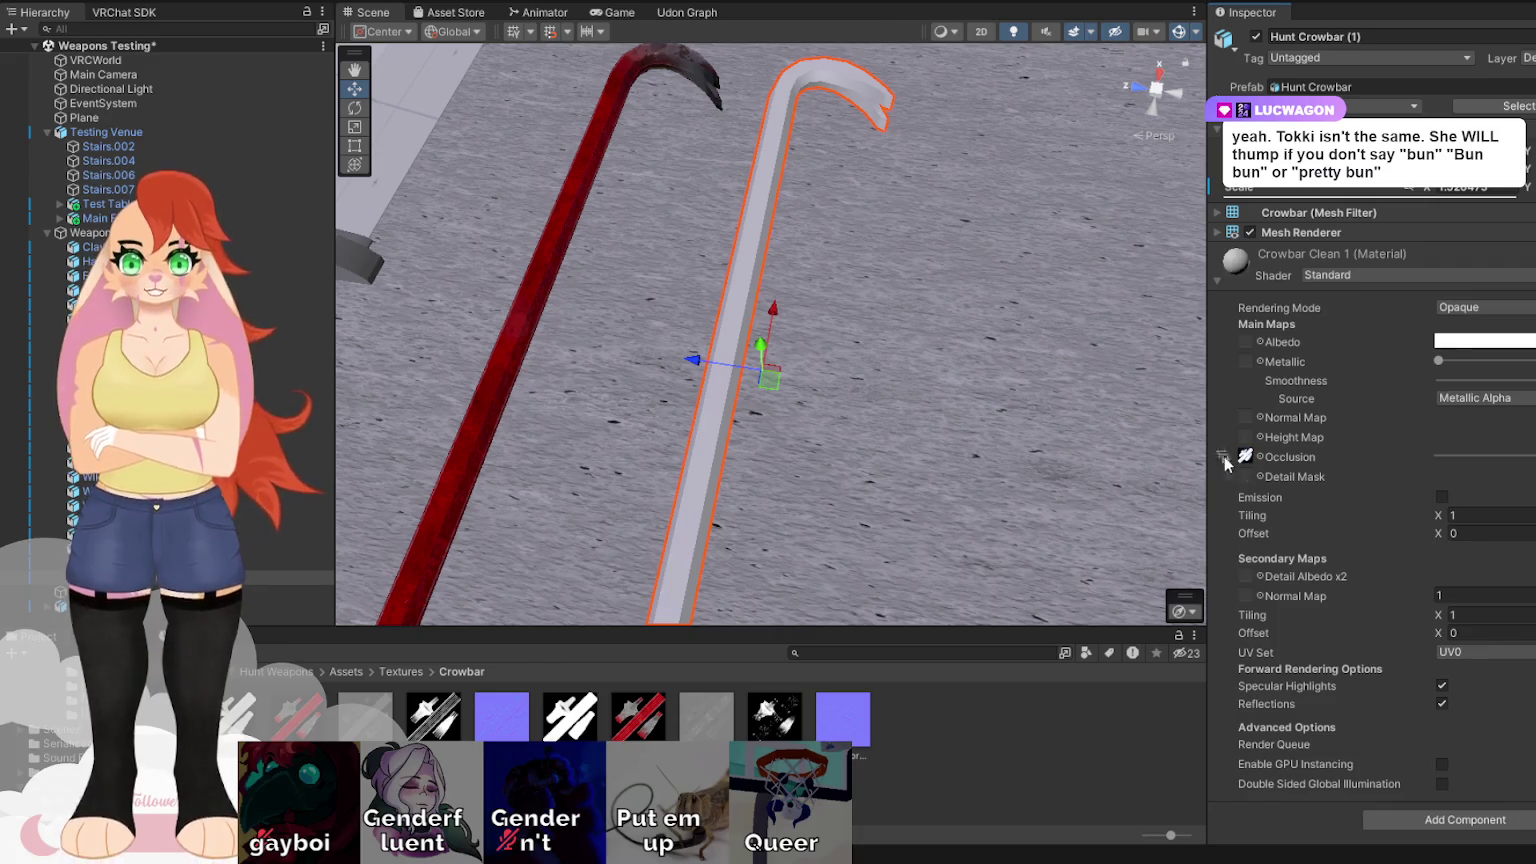
left_click_drag(900, 400, 884, 272)
key("f")
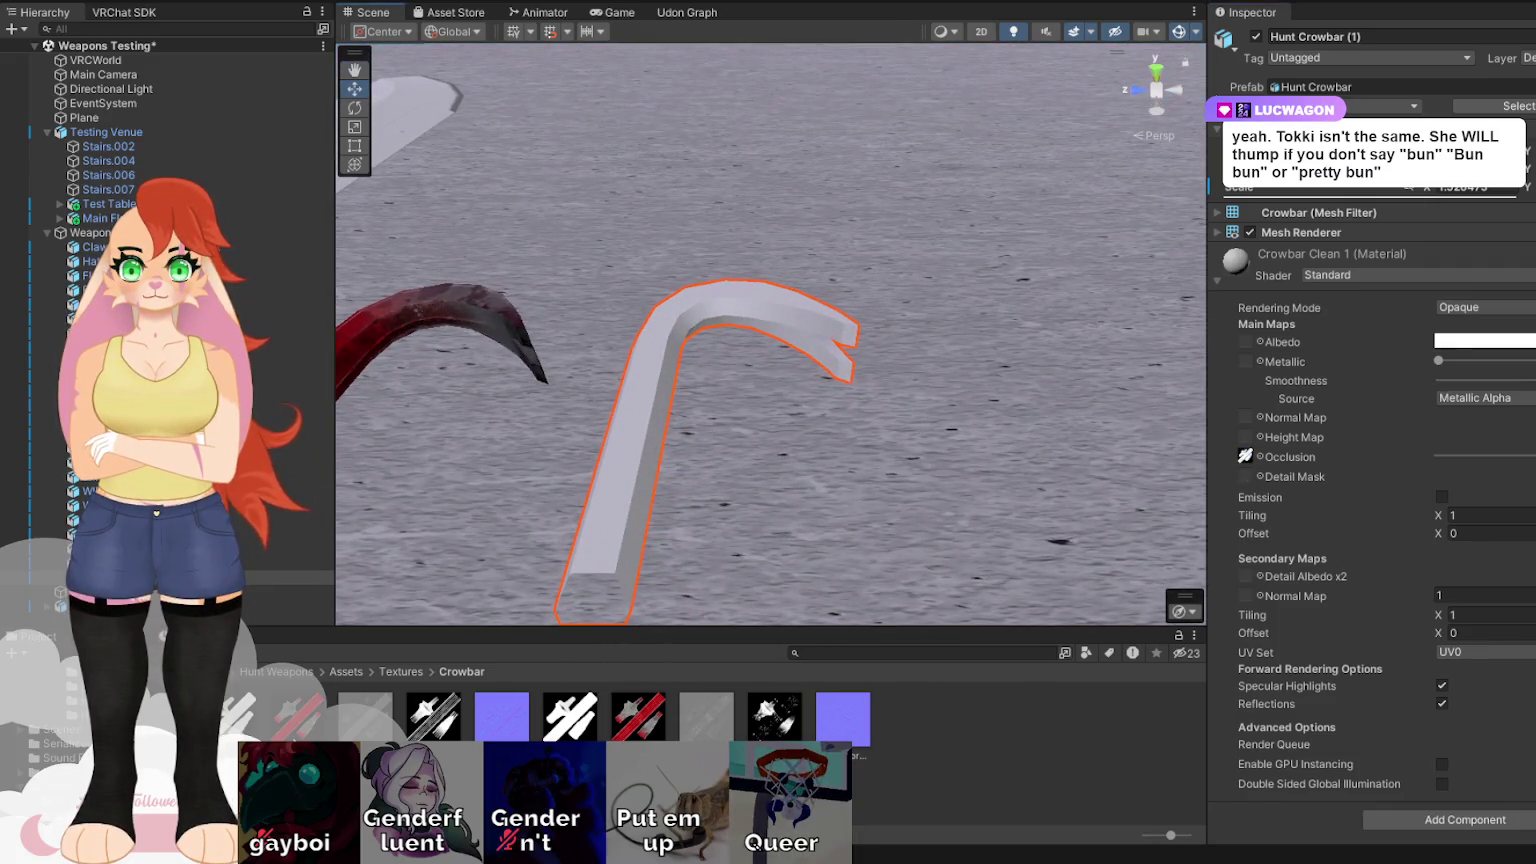
Assign the Clean Color, normal, height and metallic textures to the Crowbar Clean 1 slots.
left_click_drag(1302, 483, 1248, 341)
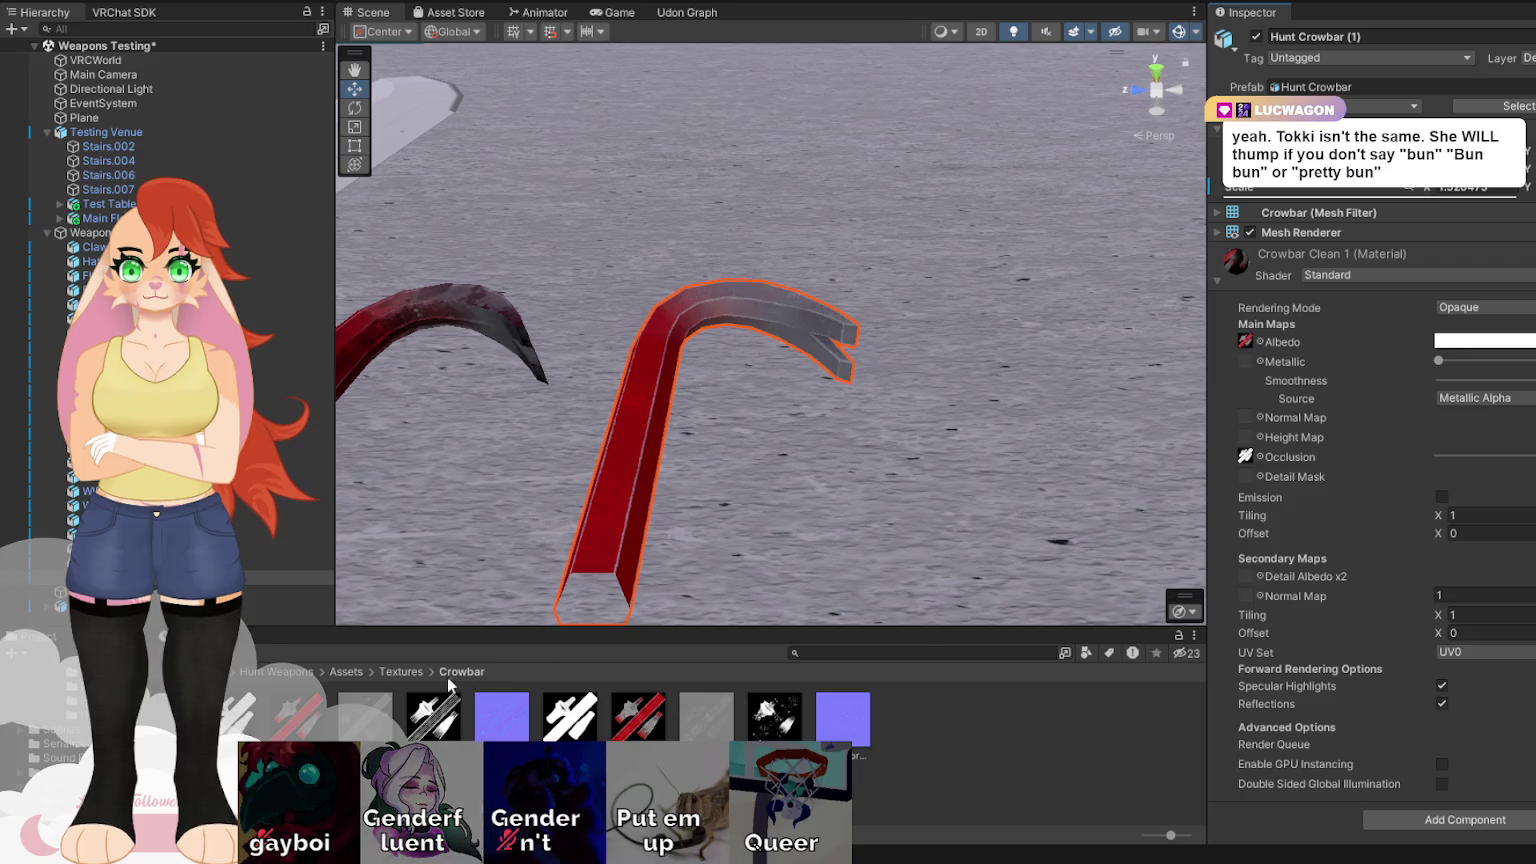
mouse_move(360, 729)
left_mouse_down()
mouse_move(1248, 440)
mouse_move(1252, 420)
left_mouse_up()
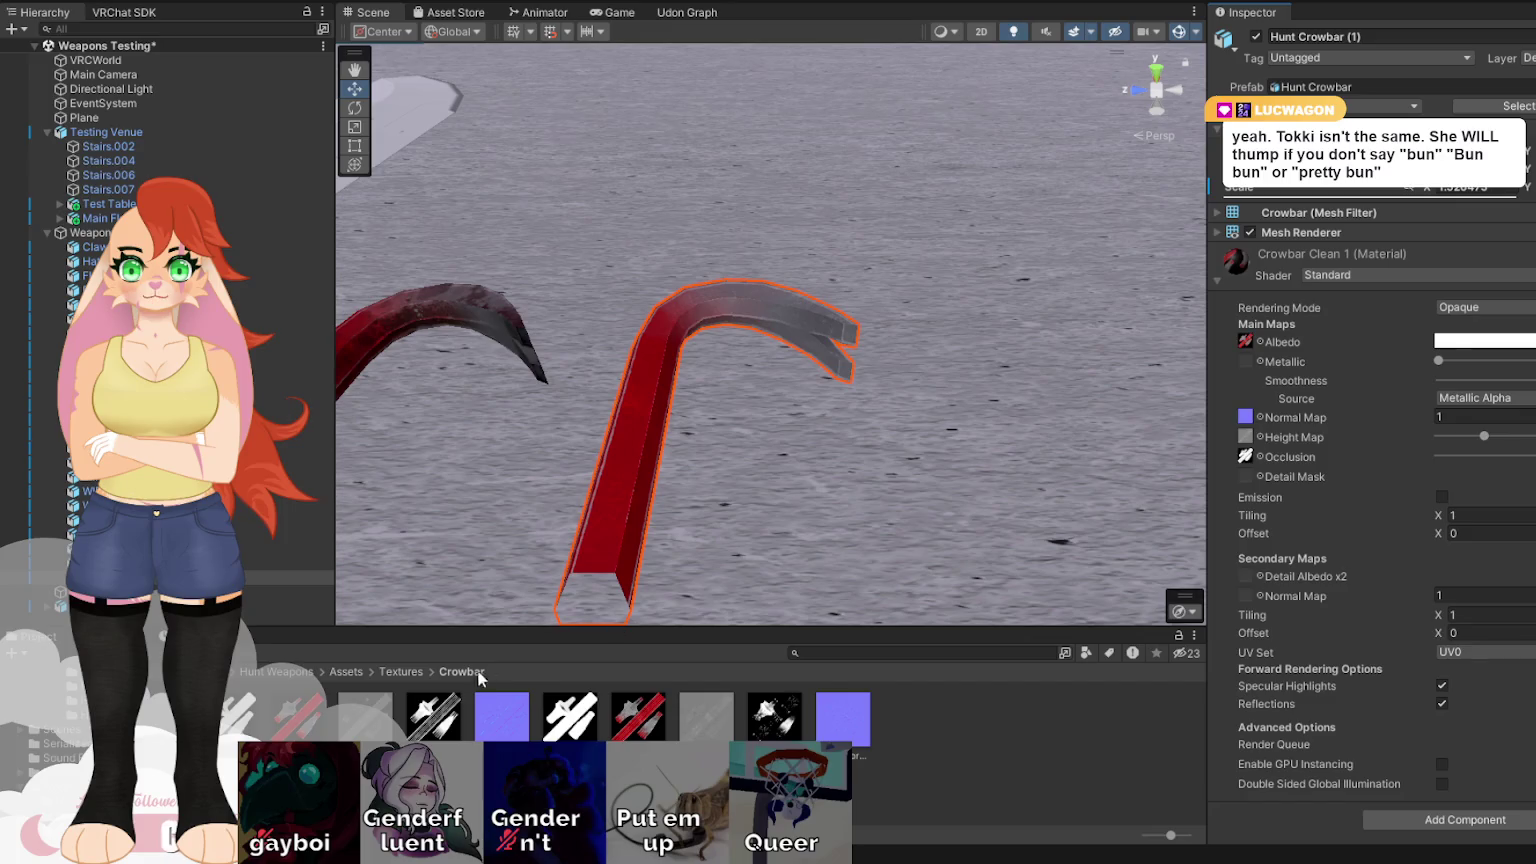
left_click_drag(1152, 393, 1245, 361)
mouse_move(700, 350)
left_mouse_down()
mouse_move(552, 358)
mouse_move(668, 277)
left_mouse_up()
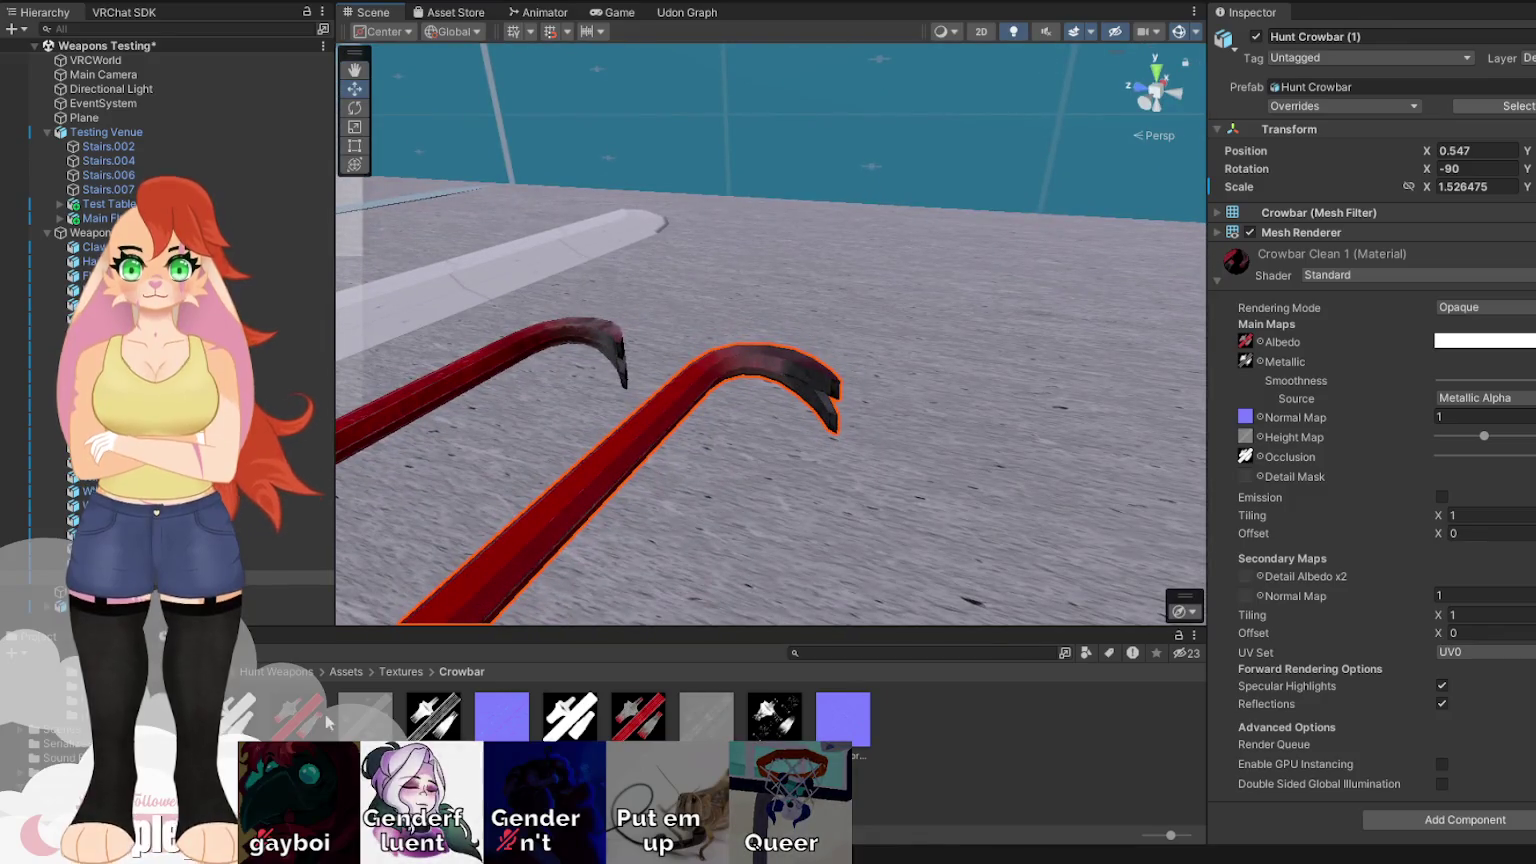
left_click(638, 716)
Set Clean Color's max size to 512 and Clean AO's max size to 128.
mouse_move(944, 435)
left_mouse_down()
mouse_move(922, 488)
mouse_move(935, 478)
left_mouse_up()
left_click(1479, 307)
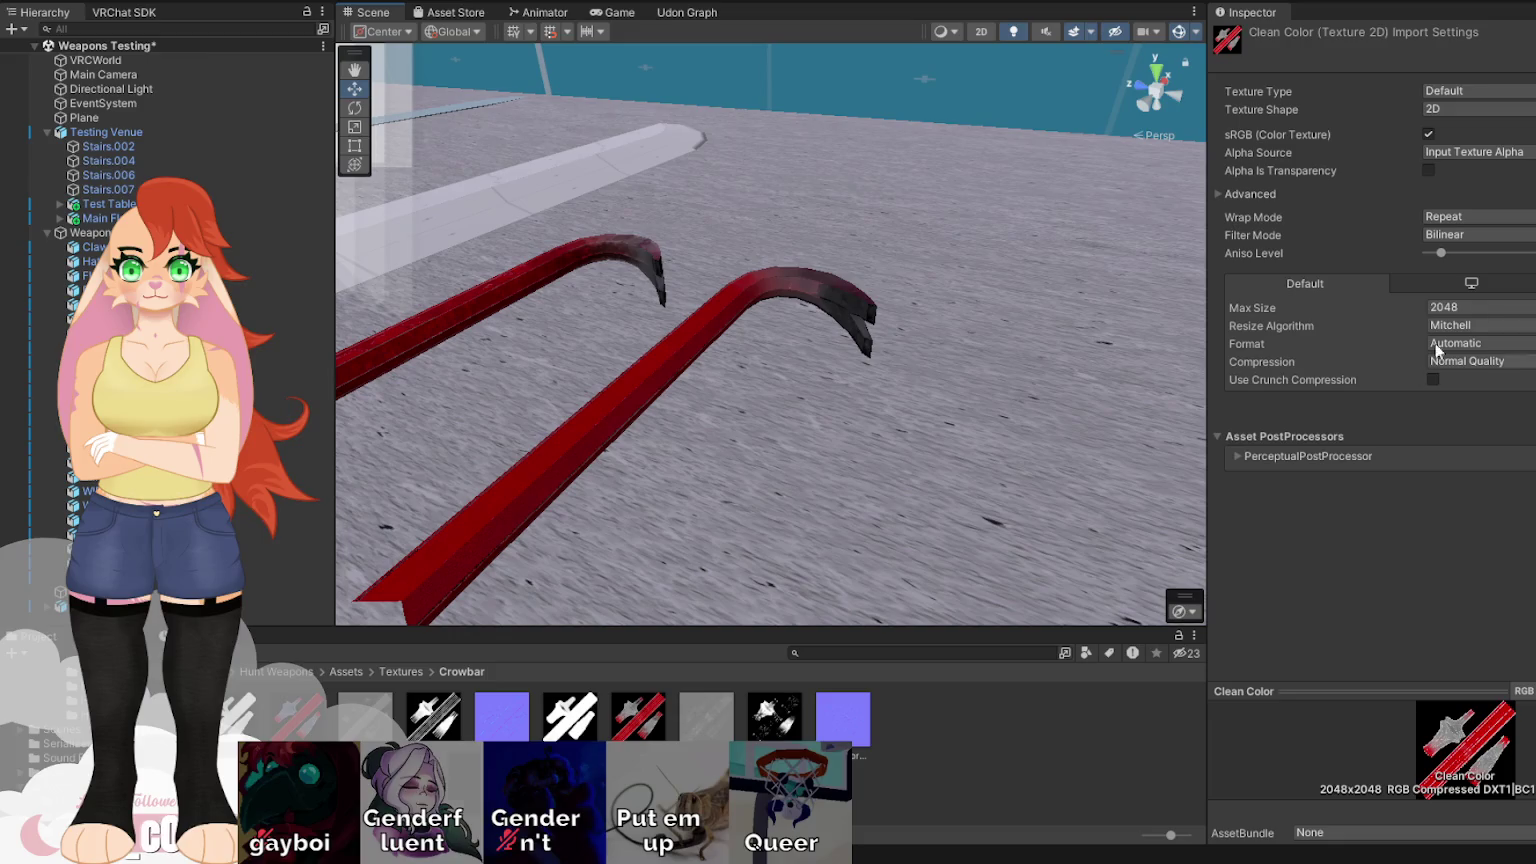
left_click(1486, 399)
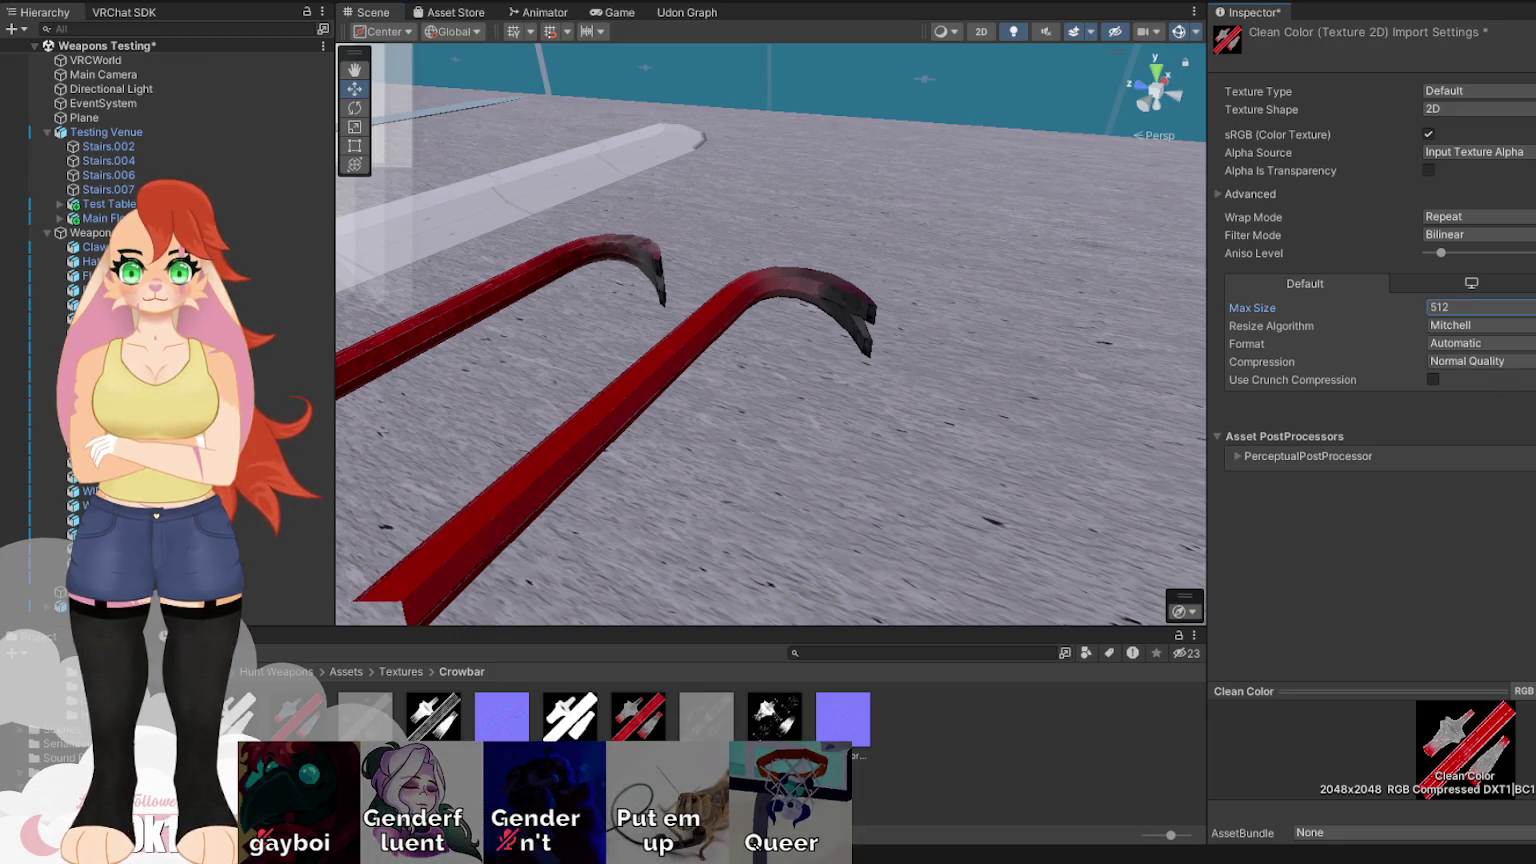
mouse_move(937, 355)
left_mouse_down()
mouse_move(657, 513)
mouse_move(660, 470)
left_mouse_up()
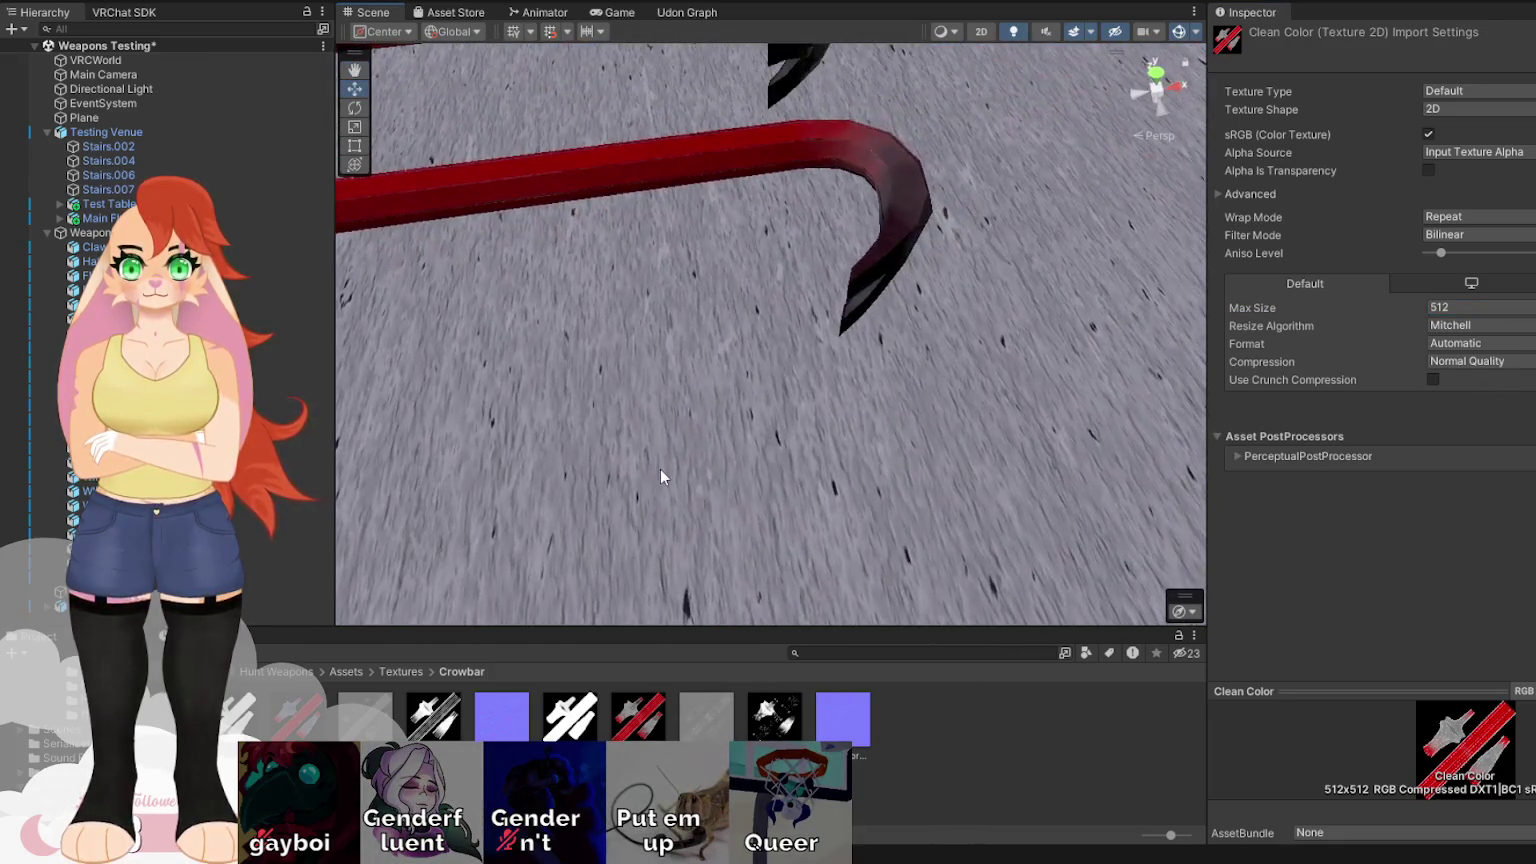
left_click(571, 716)
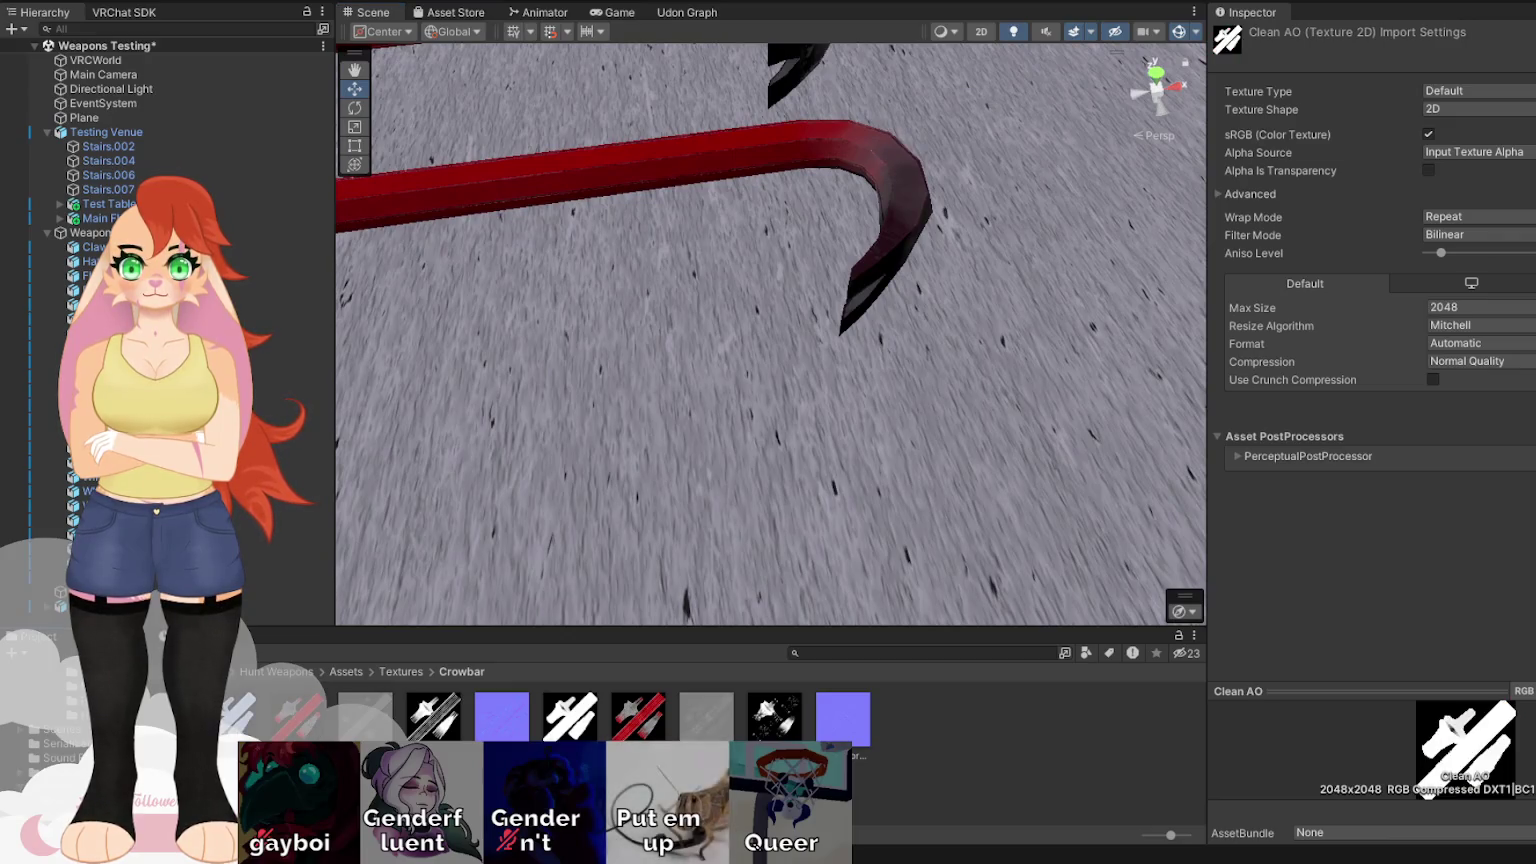
left_click(1501, 308)
left_click(1477, 363)
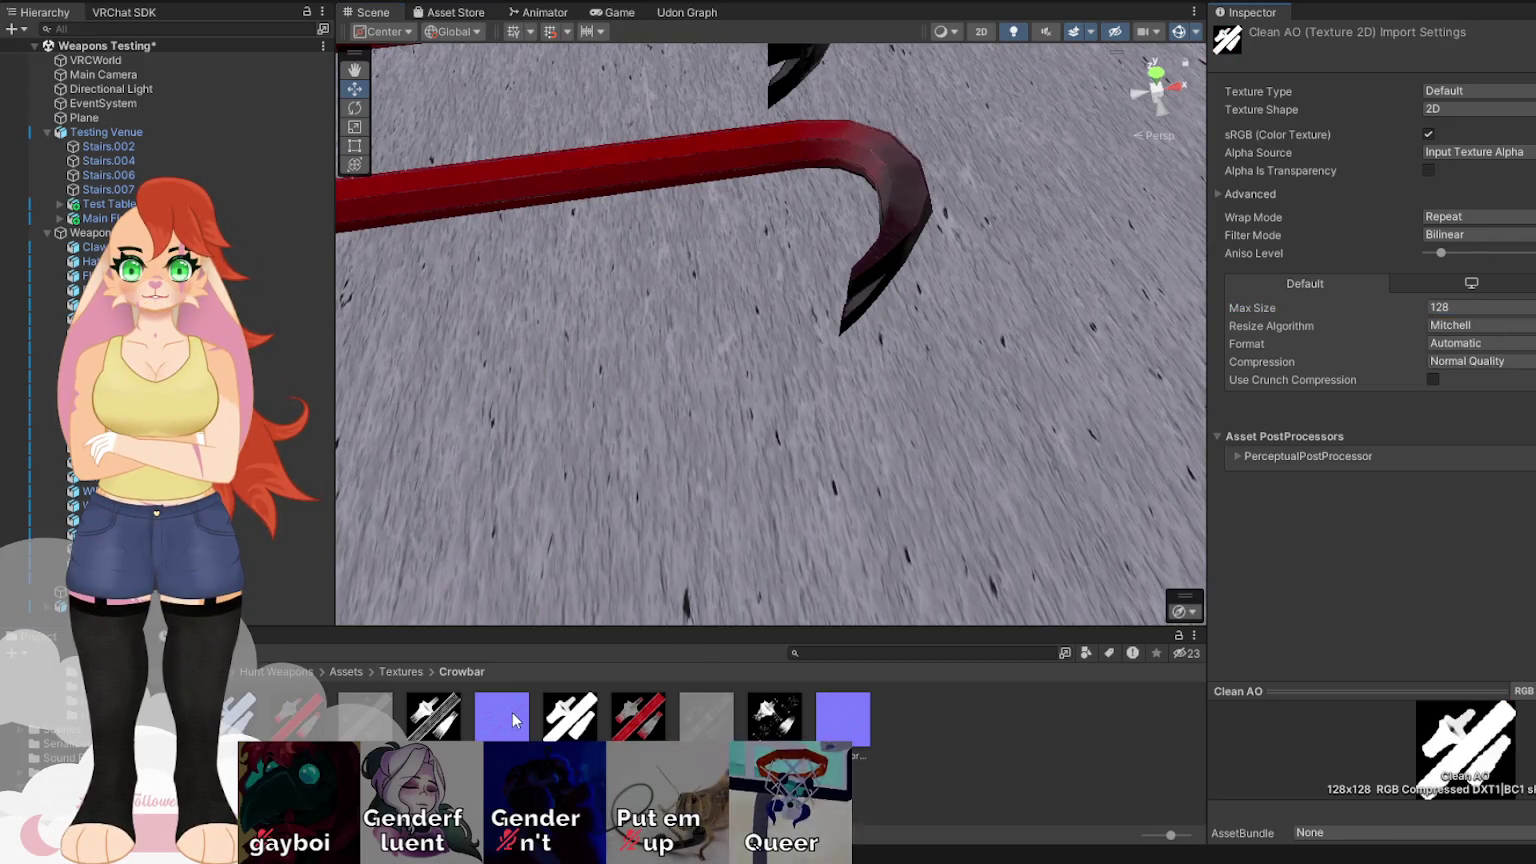
Lower Clean Height's max size to 512 and set Clean Normal's max size to 1024.
left_click(362, 723)
left_click(1483, 308)
left_click(1491, 382)
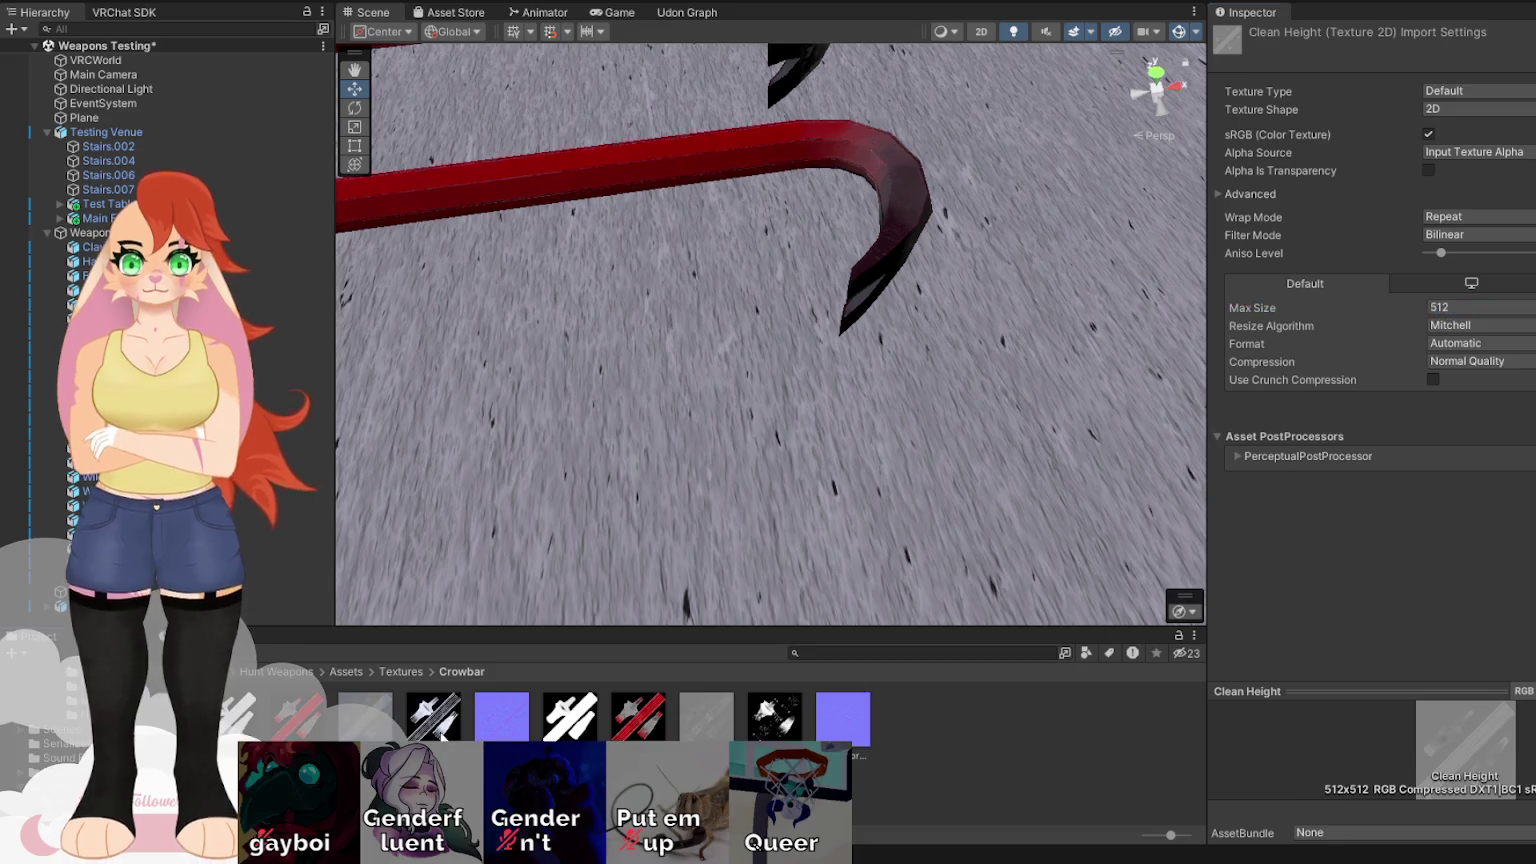
left_click(433, 716)
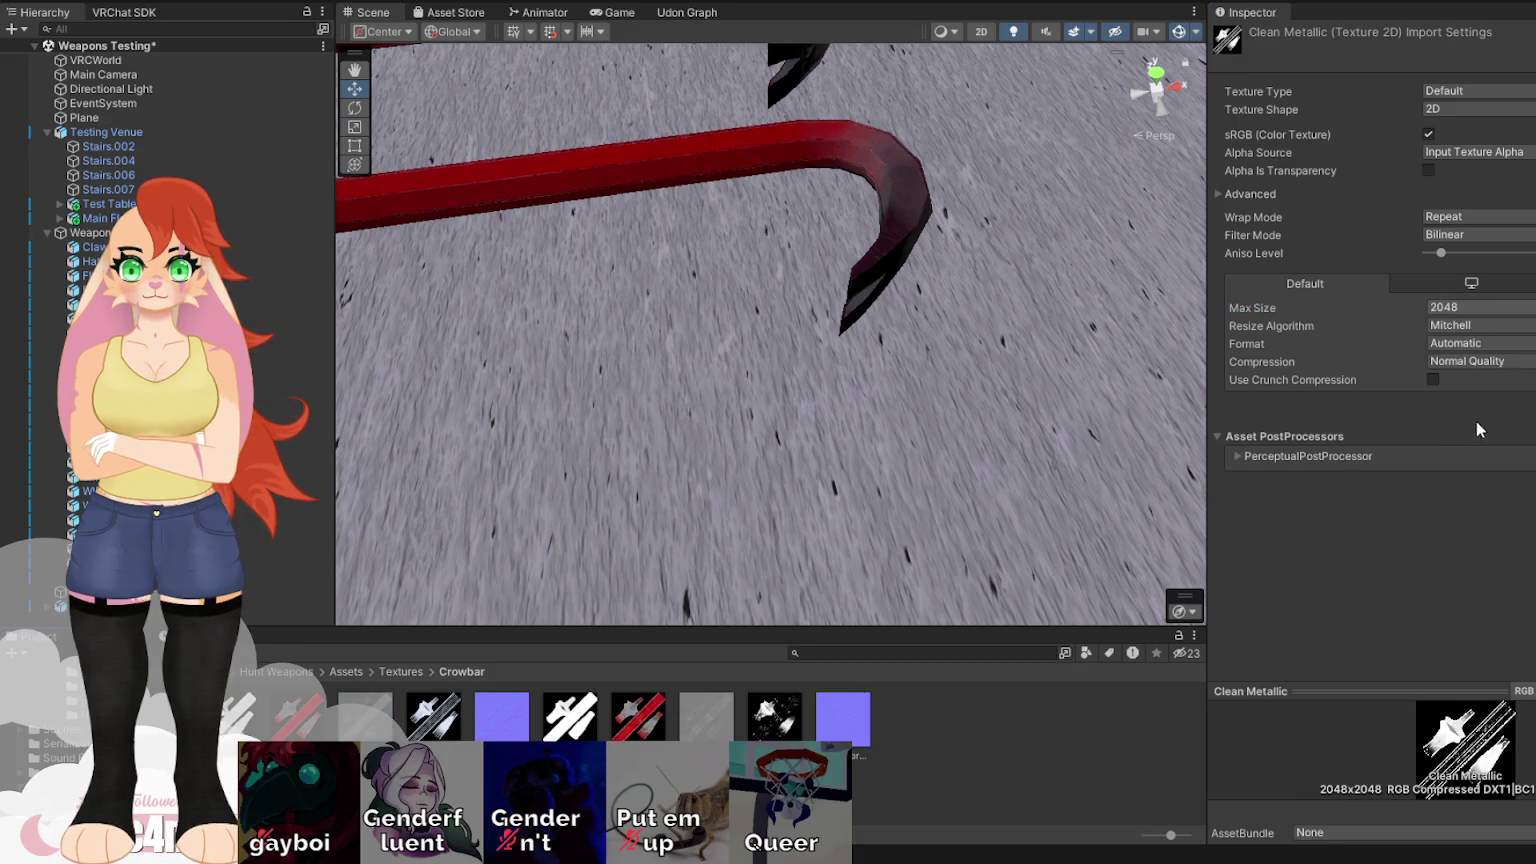
left_click_drag(800, 300, 990, 370)
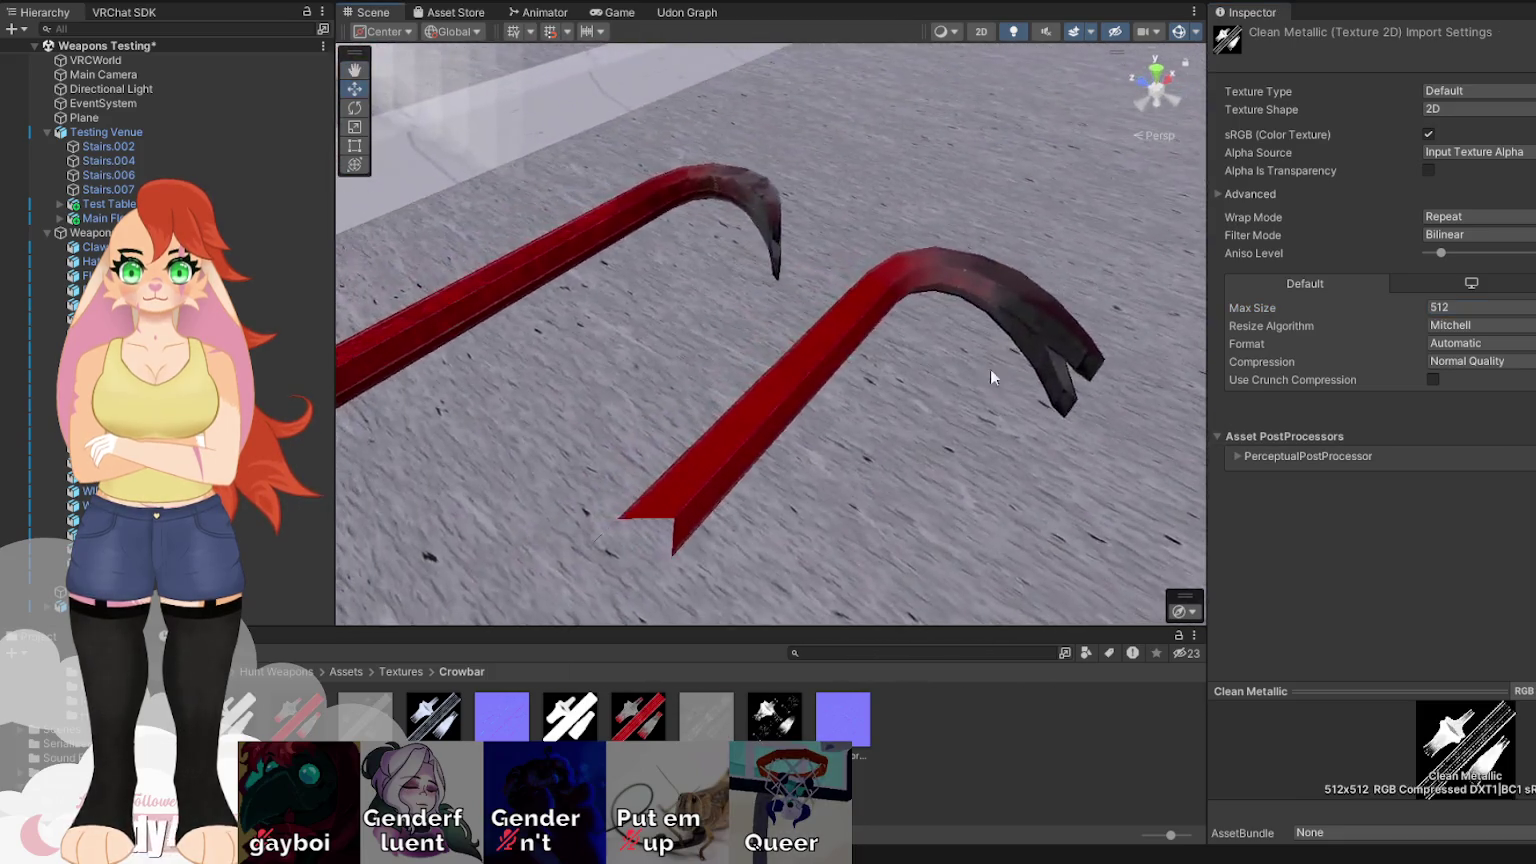
left_click(502, 717)
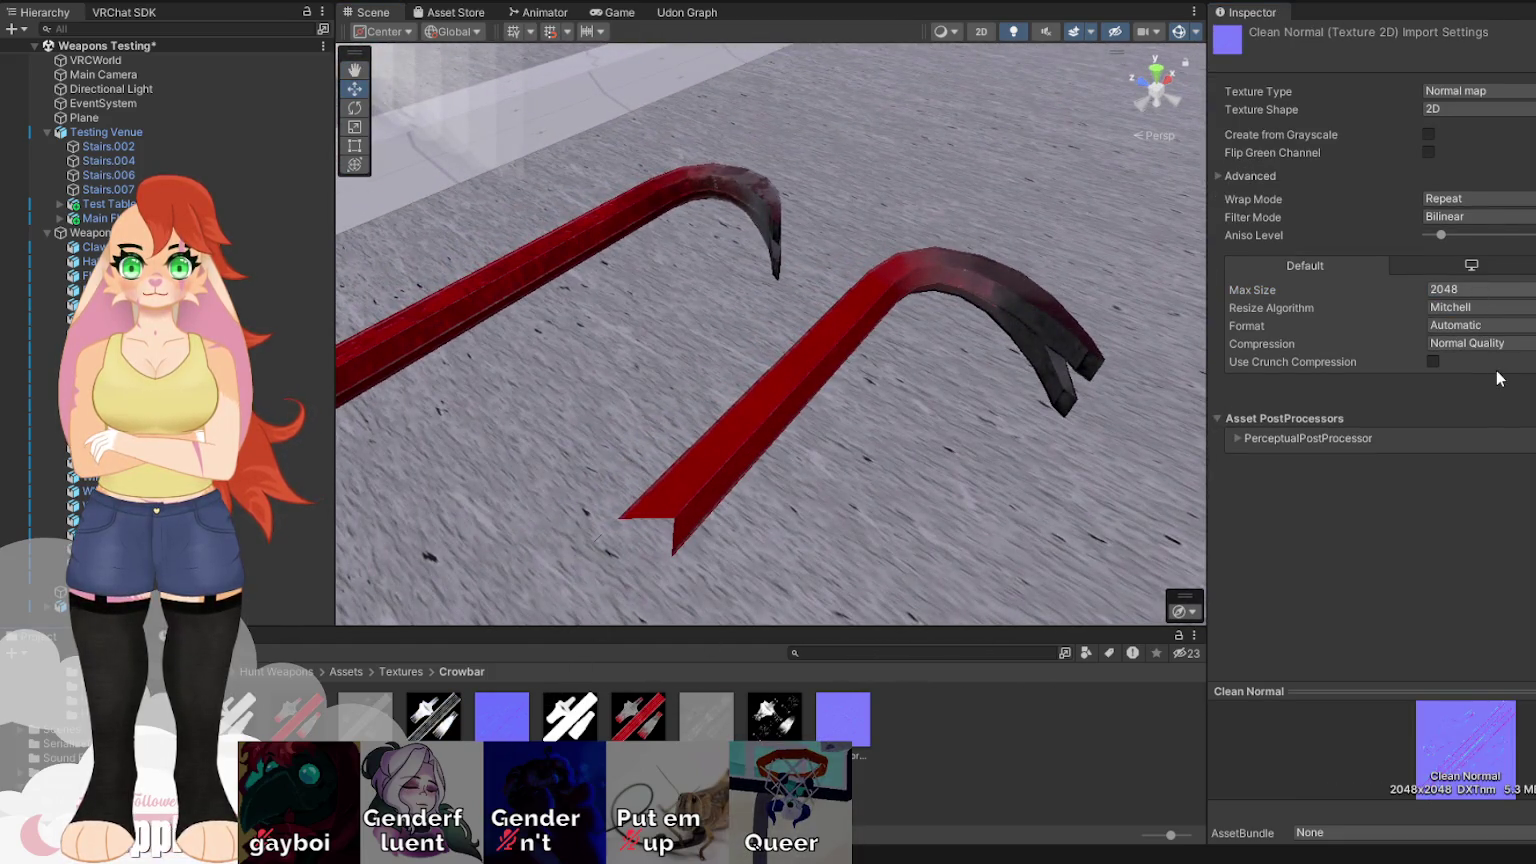
mouse_move(501, 450)
left_mouse_down()
mouse_move(833, 449)
mouse_move(911, 423)
mouse_move(898, 334)
mouse_move(526, 327)
mouse_move(566, 385)
mouse_move(986, 447)
left_mouse_up()
left_click(1479, 290)
left_click(1483, 369)
Orbit around the crowbar hooks and zoom the Scene view out to see both crowbars.
mouse_move(812, 406)
left_mouse_down()
mouse_move(700, 377)
mouse_move(799, 338)
mouse_move(1100, 339)
mouse_move(1045, 418)
mouse_move(778, 346)
mouse_move(827, 441)
mouse_move(814, 521)
mouse_move(634, 319)
mouse_move(955, 285)
mouse_move(1070, 314)
mouse_move(446, 339)
mouse_move(892, 398)
mouse_move(771, 417)
left_mouse_up()
scroll(771, 418, "up", 3)
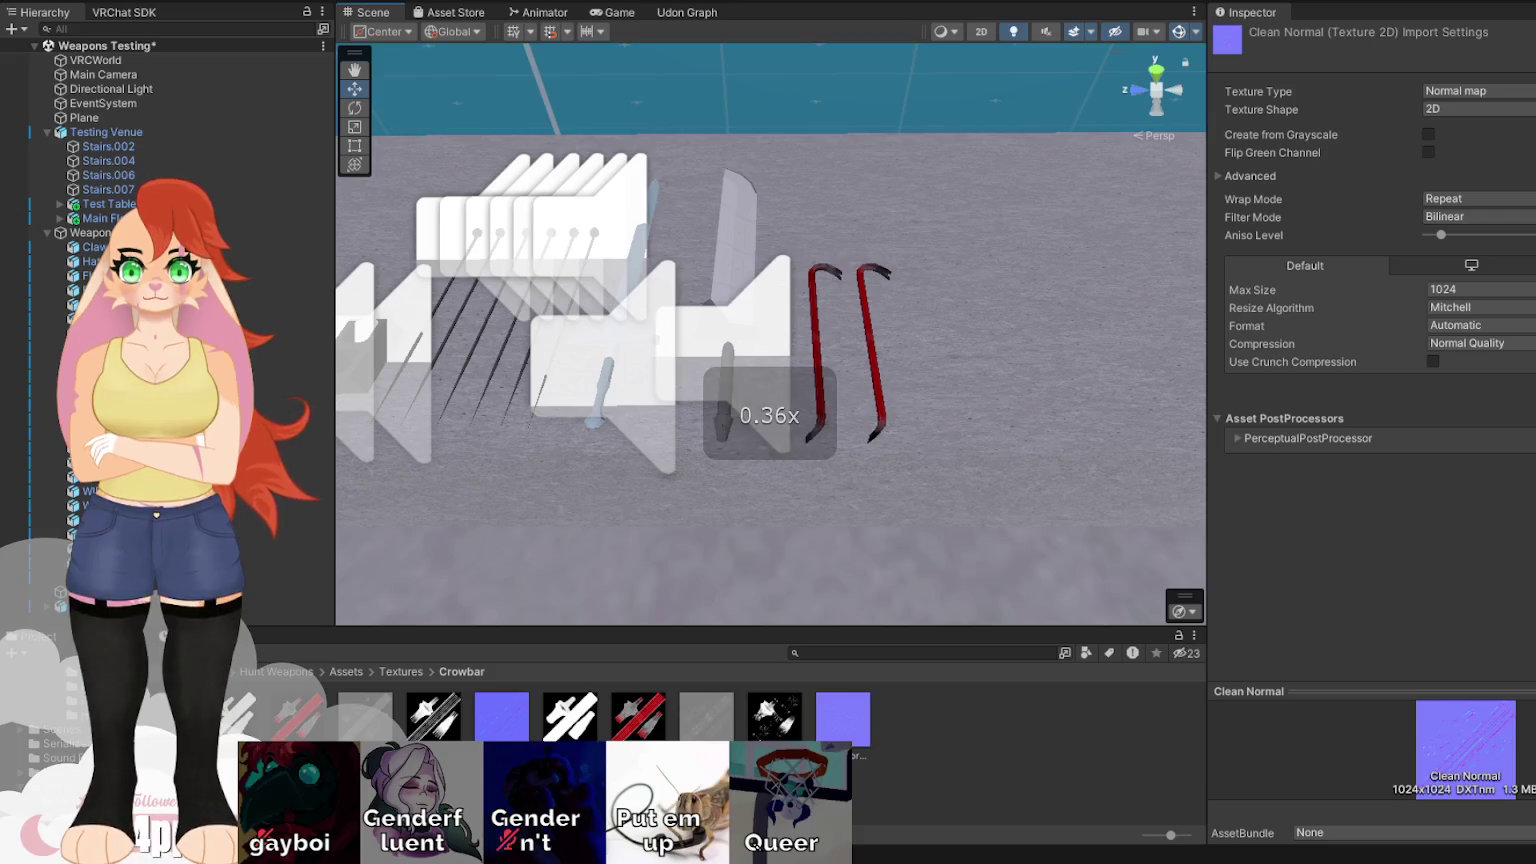